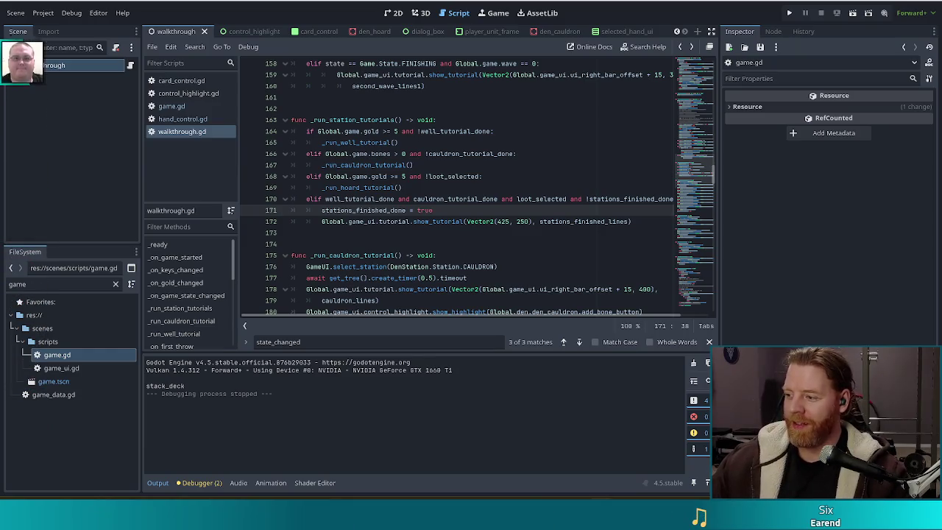
Step: Review the stations_finished_lines show_tutorial call on line 172, then select the Walkthrough node
{"action": "key", "text": "Up"}
{"action": "key", "text": "Up"}
{"action": "key", "text": "Down"}
{"action": "key", "text": "Down"}
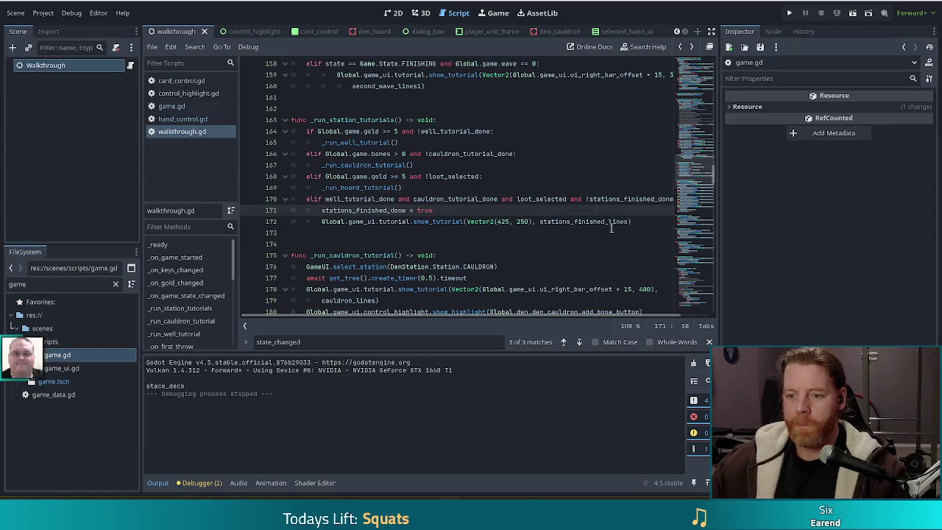
{"action": "left_click", "coordinate": [586, 222]}
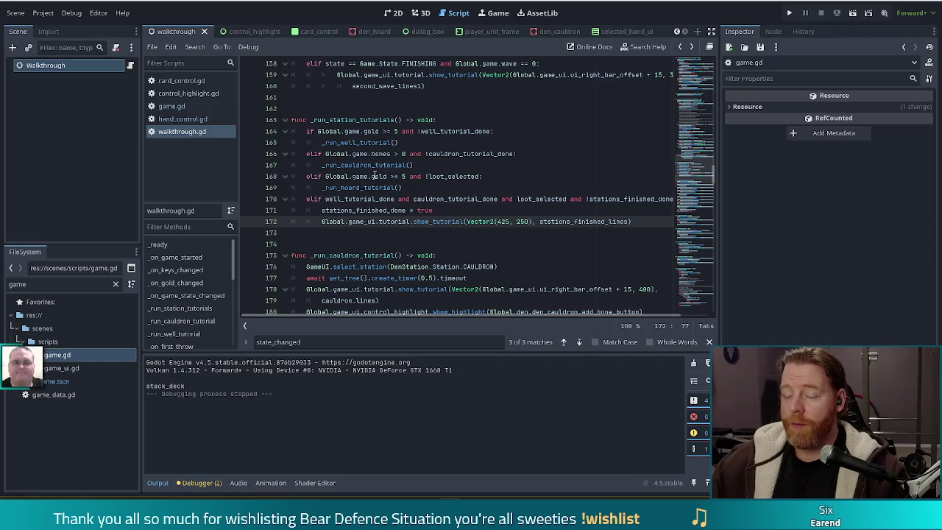
{"action": "left_click", "coordinate": [81, 139]}
{"action": "left_click", "coordinate": [63, 65]}
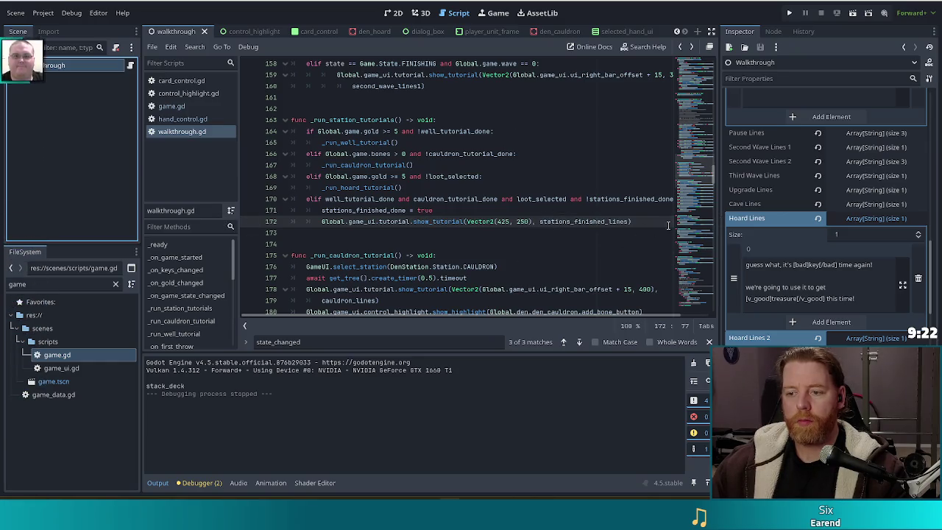
Step: Cancel the accidental rename and open the empty Stations Finished Lines element in the Inspector
{"action": "double_click", "coordinate": [114, 70]}
{"action": "scroll", "coordinate": [854, 285], "scroll_direction": "up", "scroll_amount": 5}
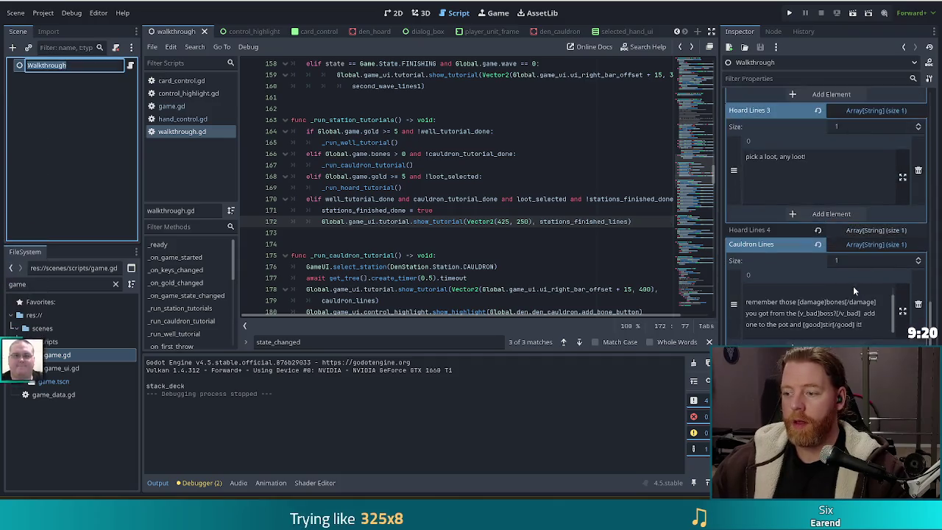
{"action": "scroll", "coordinate": [852, 289], "scroll_direction": "up", "scroll_amount": 5}
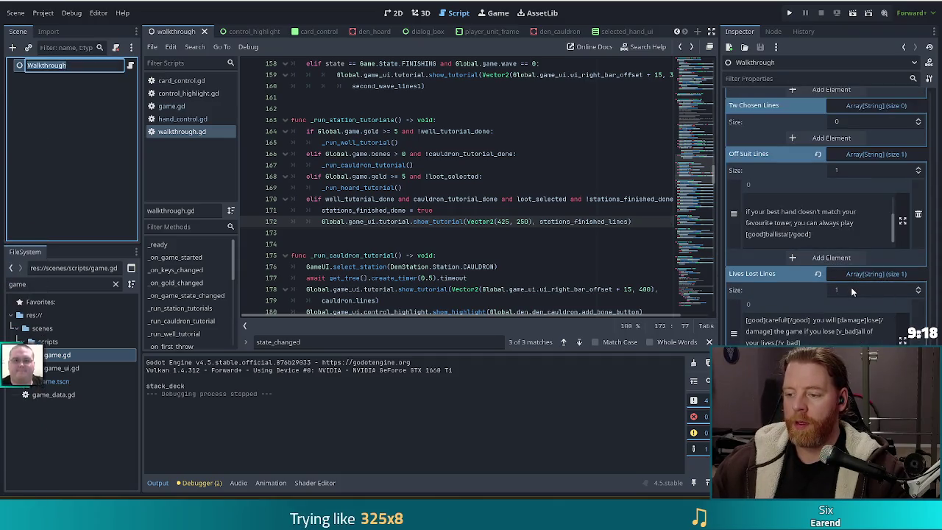
{"action": "key", "text": "Escape"}
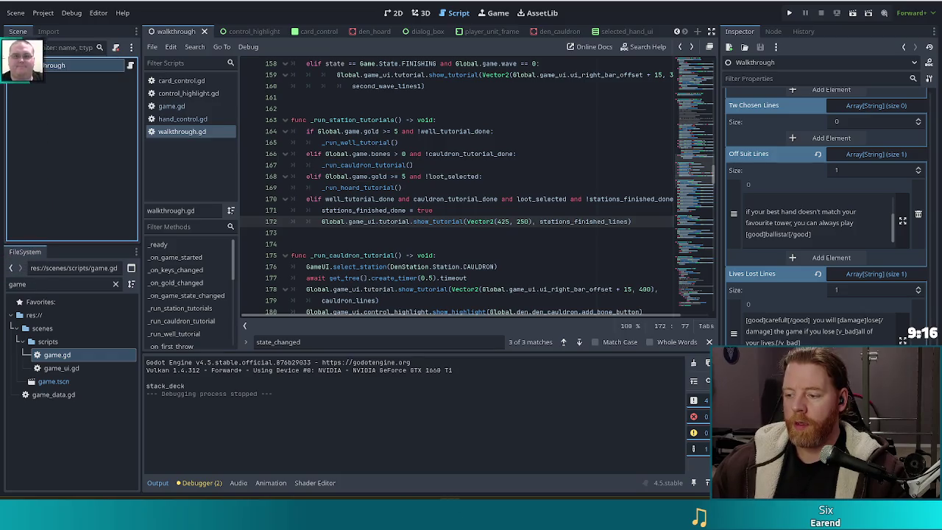
{"action": "scroll", "coordinate": [828, 221], "scroll_direction": "down", "scroll_amount": 1}
{"action": "scroll", "coordinate": [824, 260], "scroll_direction": "down", "scroll_amount": 1}
{"action": "scroll", "coordinate": [764, 237], "scroll_direction": "down", "scroll_amount": 2}
{"action": "left_click", "coordinate": [830, 337]}
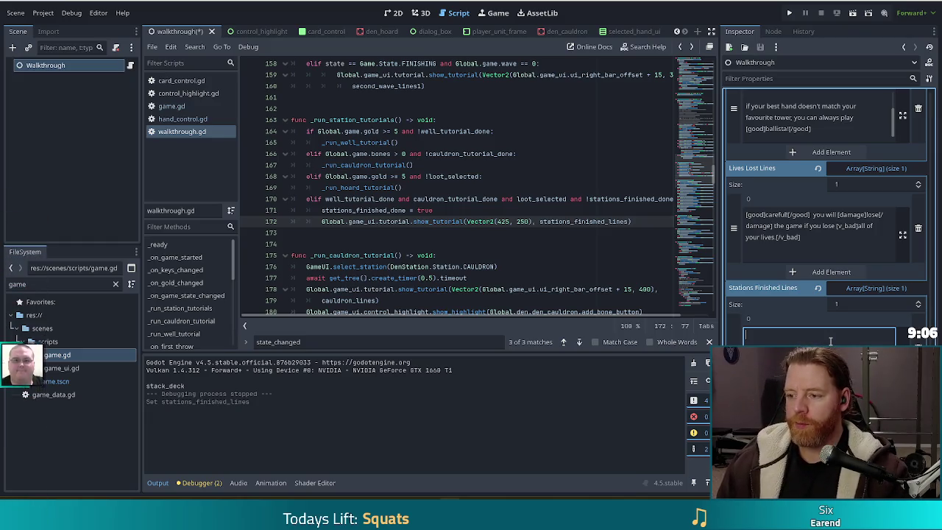
Step: Enter 'that's pretty much all i wanted to show you!' as the first Stations Finished Lines entry
{"action": "type", "text": "that's p"}
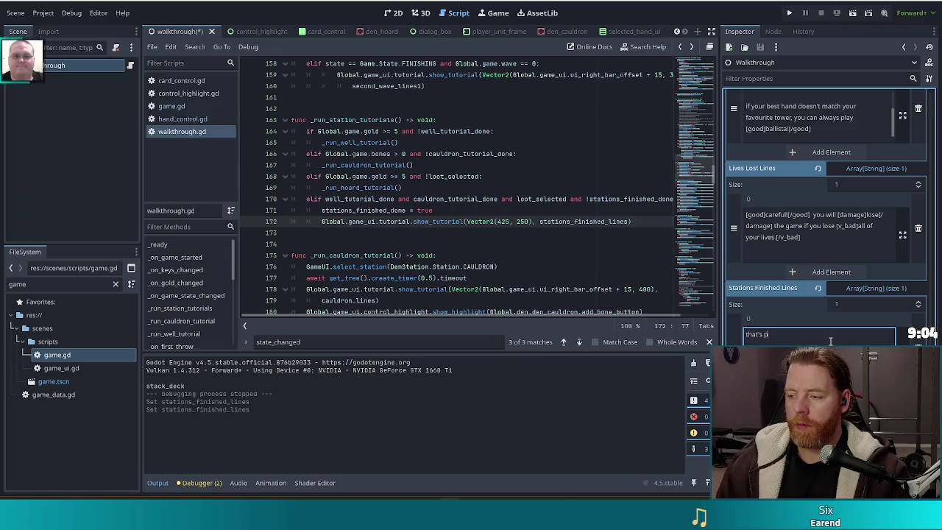
{"action": "type", "text": "retty mu"}
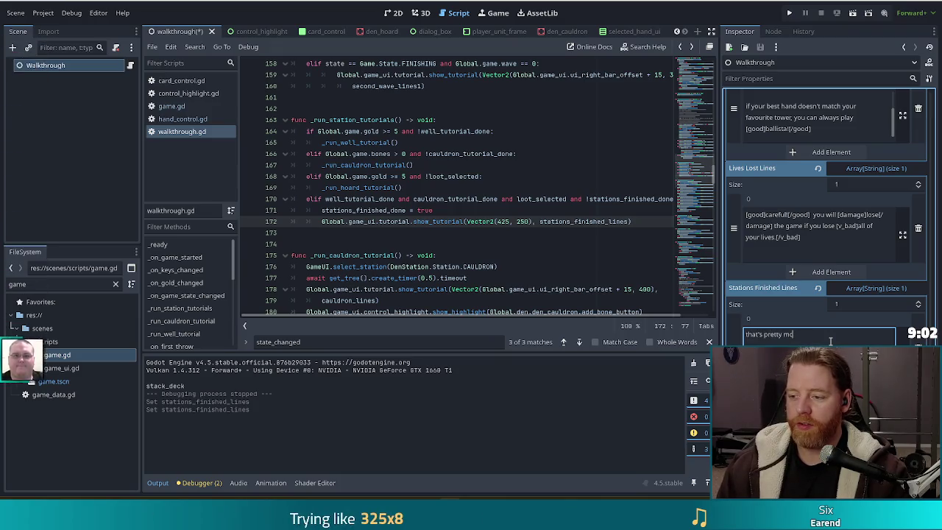
{"action": "type", "text": "ch all i want"}
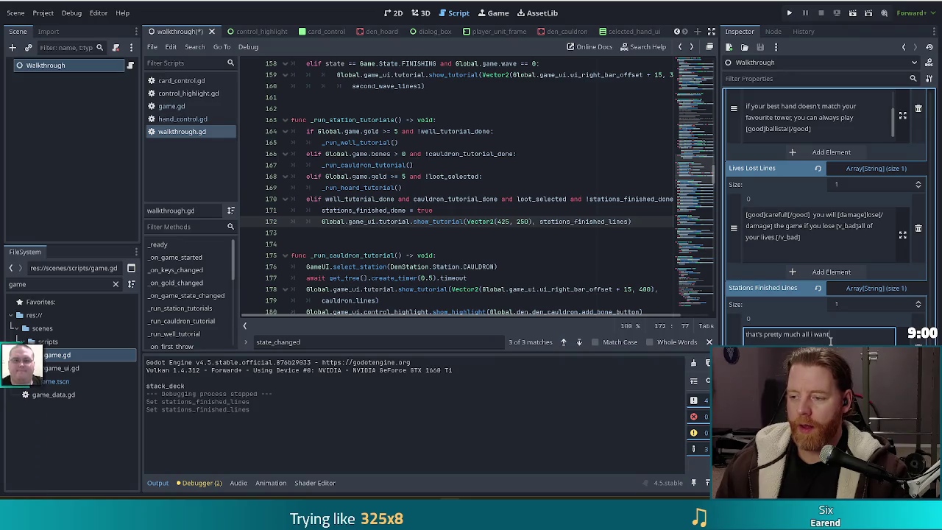
{"action": "type", "text": "ed to show you"}
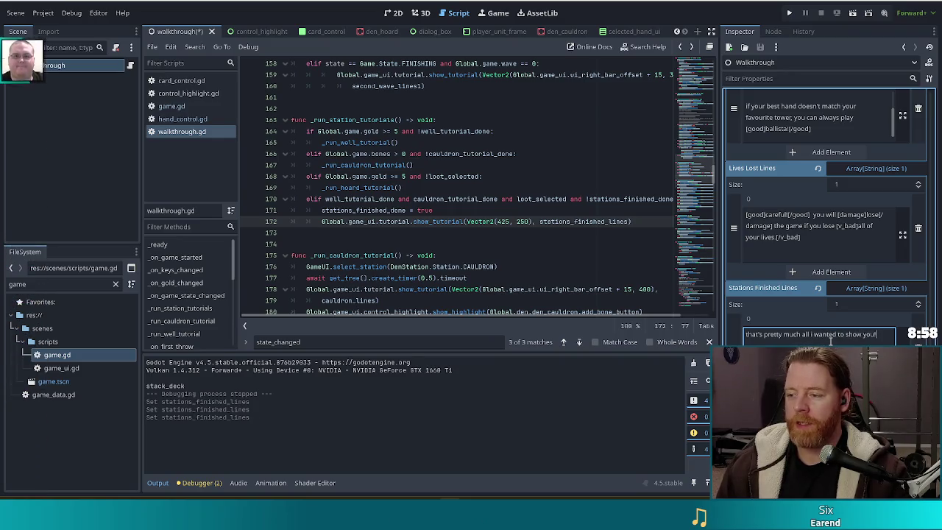
{"action": "type", "text": "!"}
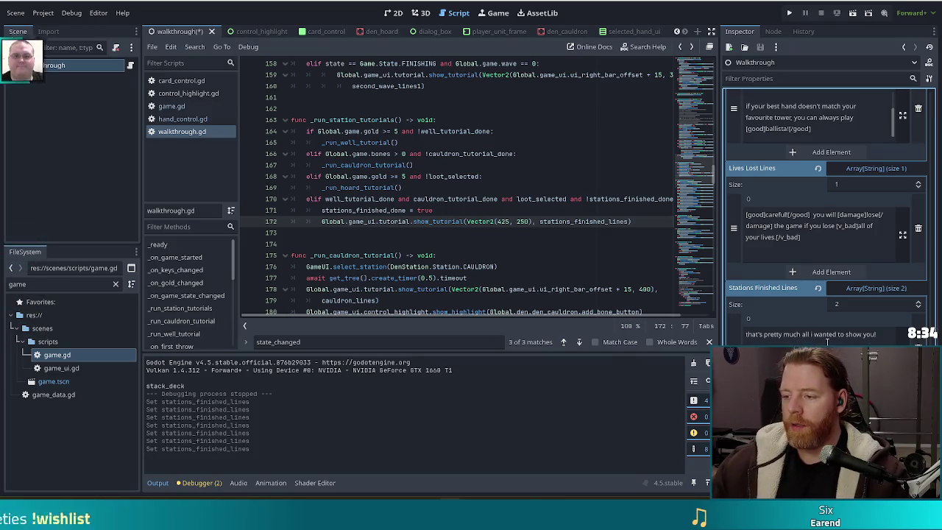
{"action": "scroll", "coordinate": [828, 213], "scroll_direction": "down", "scroll_amount": 2}
{"action": "left_click", "coordinate": [810, 318]}
Step: Save the scene and return the caret to line 168 of walkthrough.gd
{"action": "key", "text": "ctrl+s"}
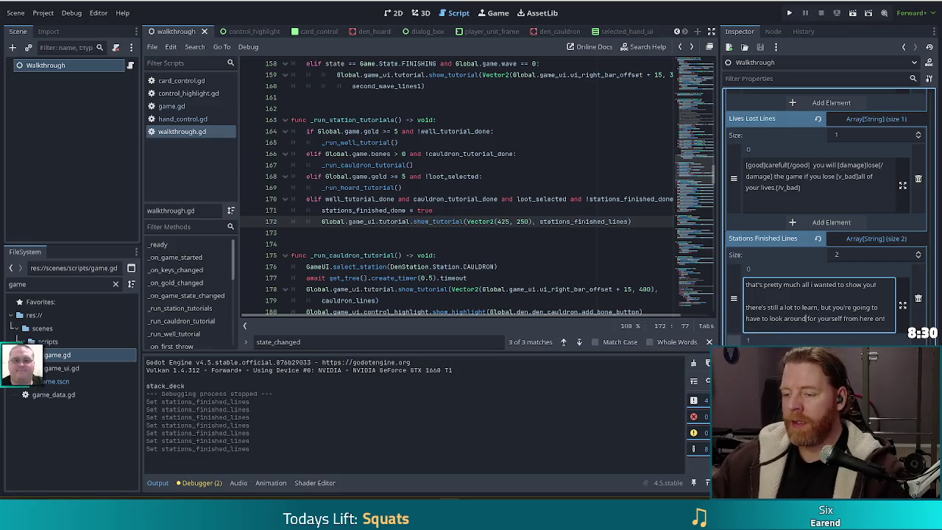
{"action": "key", "text": "ctrl+s"}
{"action": "left_click", "coordinate": [403, 187]}
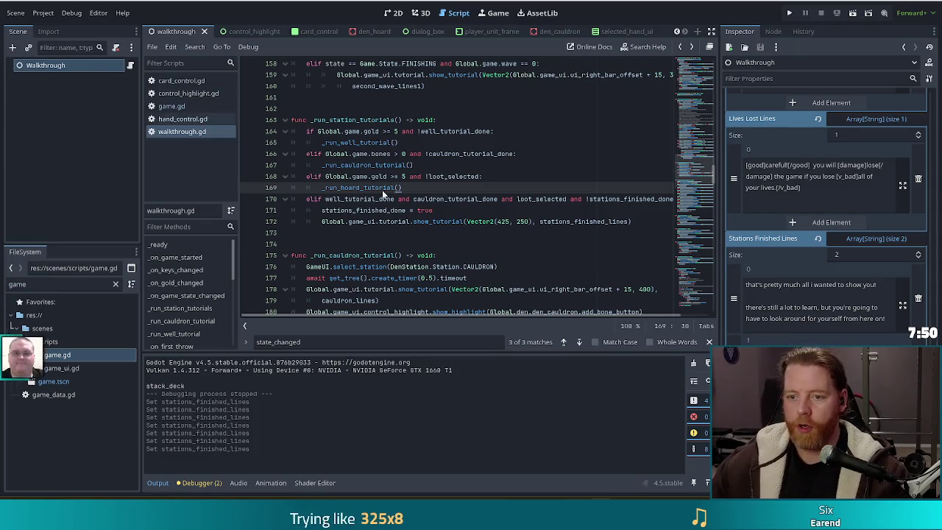
{"action": "left_click", "coordinate": [502, 181]}
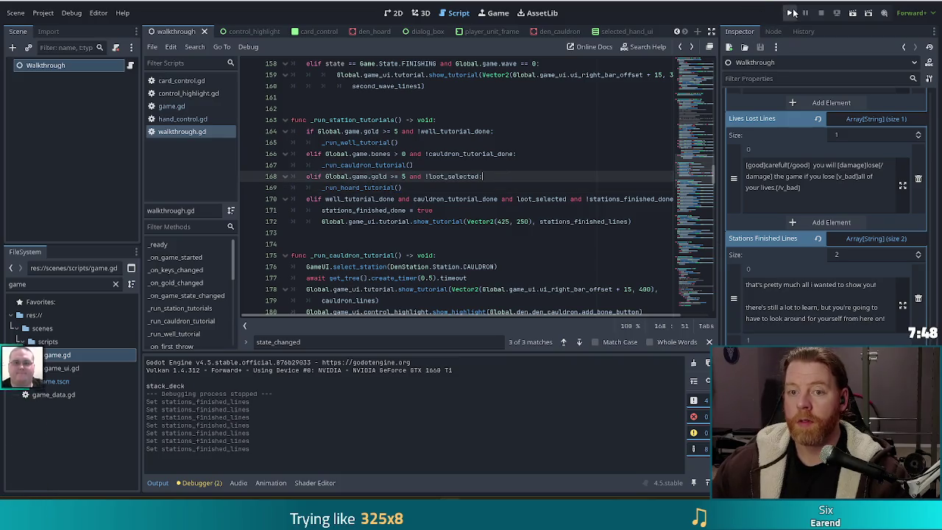
Step: Run the project and start the Tutorial from the title menu
{"action": "left_click", "coordinate": [789, 13]}
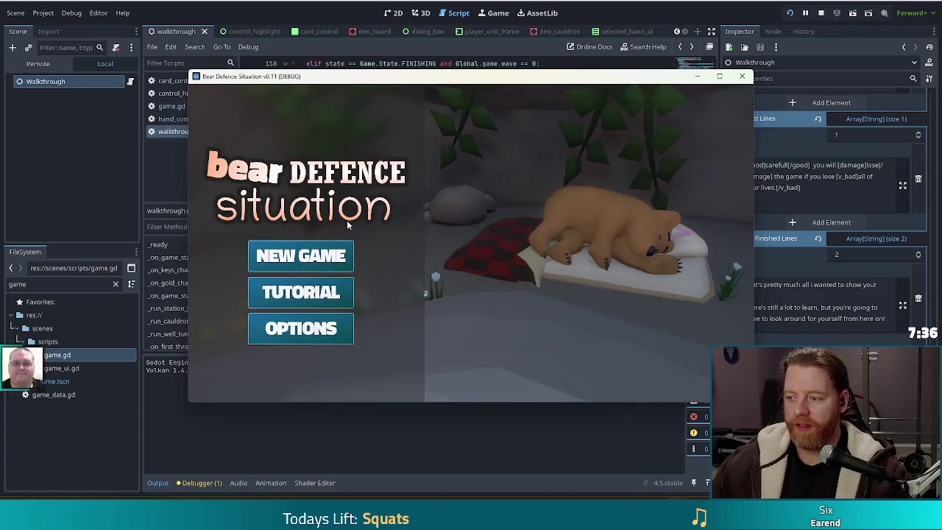
{"action": "left_click", "coordinate": [310, 293]}
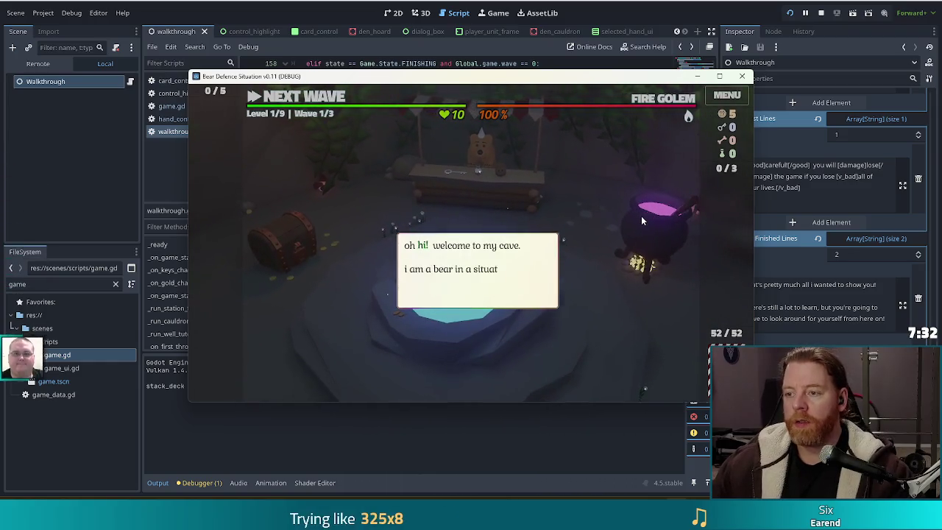
Step: Get through the welcome dialogue, buy the key for 5 gold, and reach the suggested best hand
{"action": "left_click", "coordinate": [532, 179]}
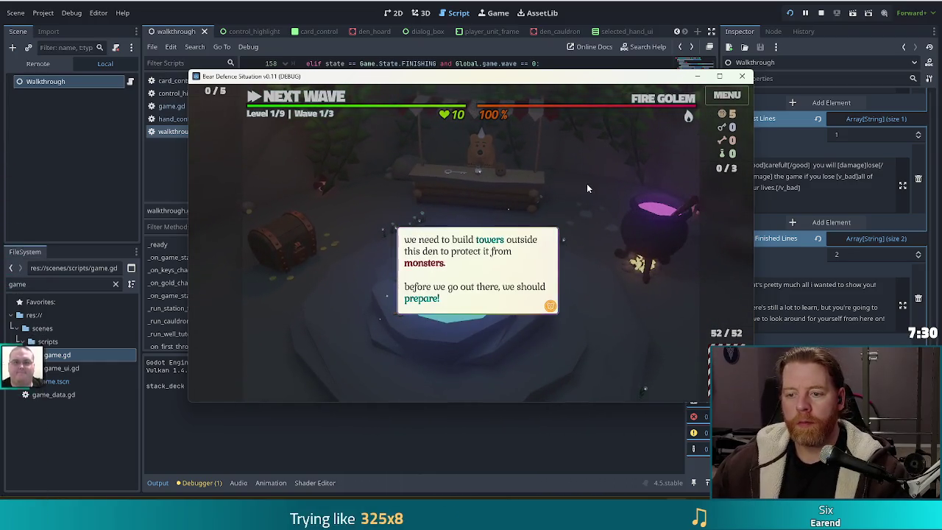
{"action": "left_click", "coordinate": [587, 183]}
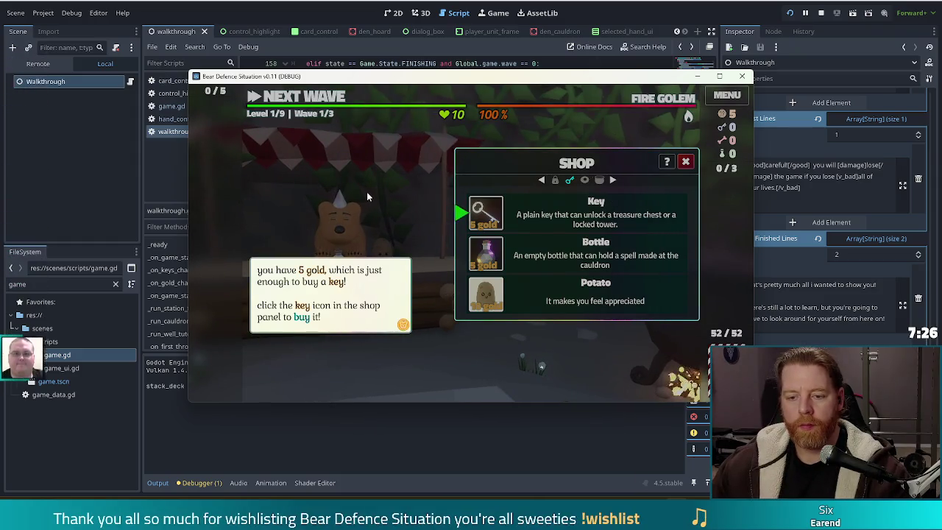
{"action": "left_click", "coordinate": [486, 214]}
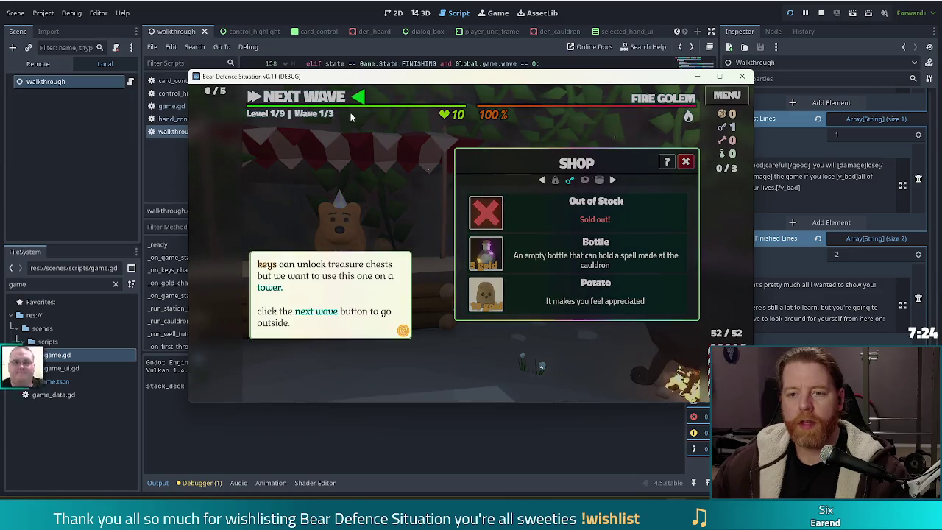
{"action": "left_click", "coordinate": [363, 276]}
{"action": "left_click", "coordinate": [364, 224]}
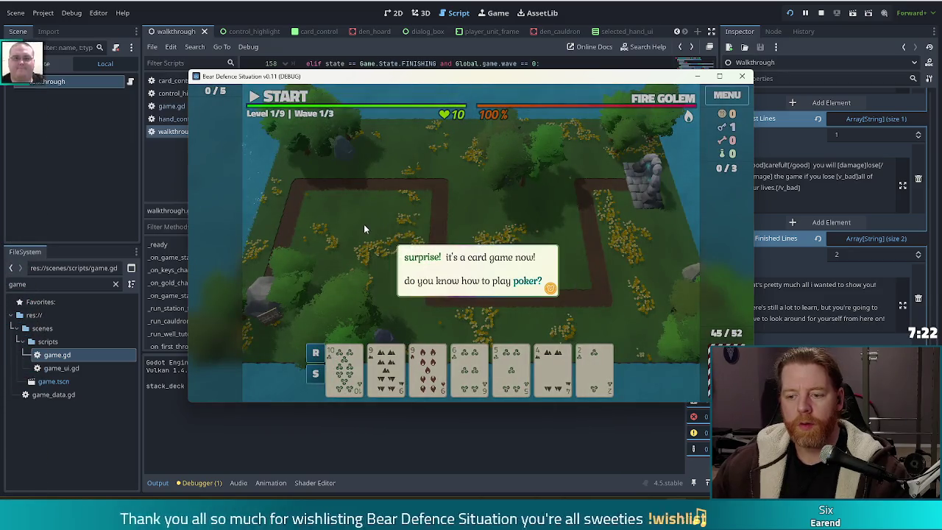
{"action": "left_click", "coordinate": [363, 224]}
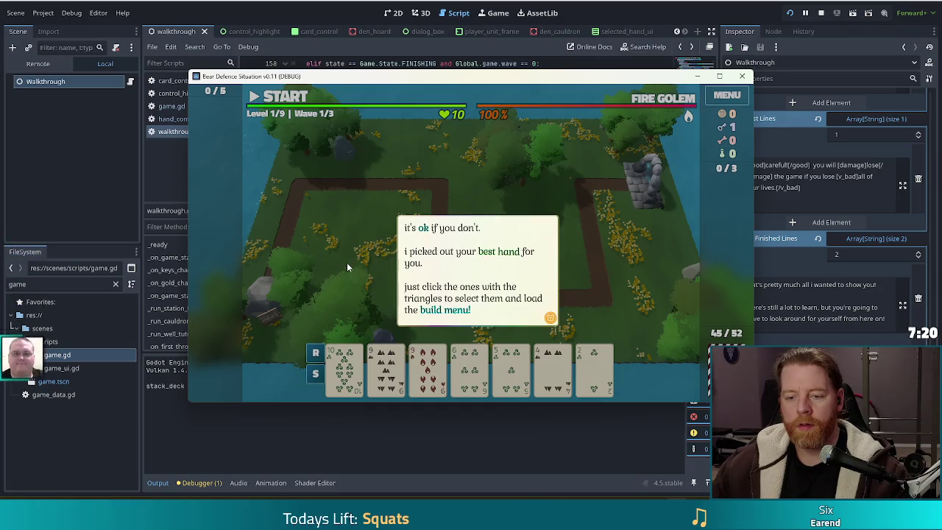
{"action": "left_click", "coordinate": [346, 262]}
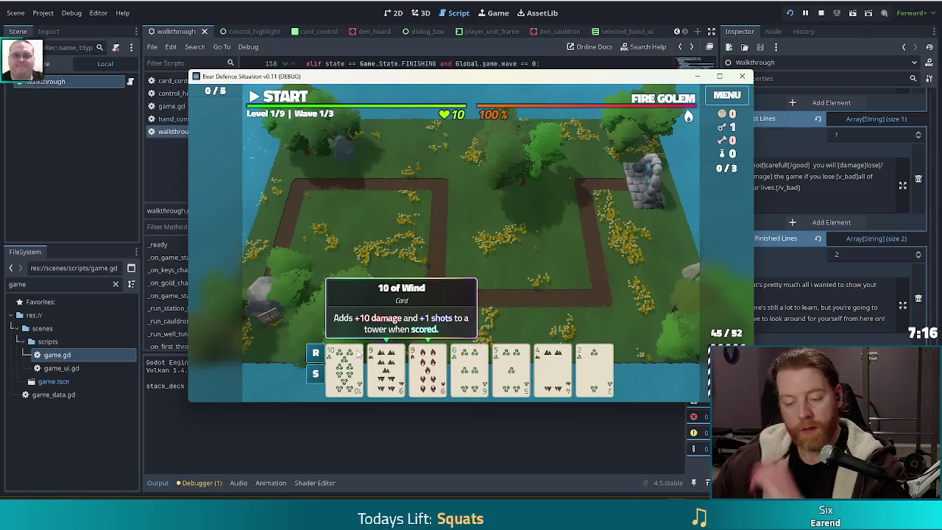
Step: Open the tower build panel and unlock the Lightning Tower with a key
{"action": "left_click", "coordinate": [389, 368]}
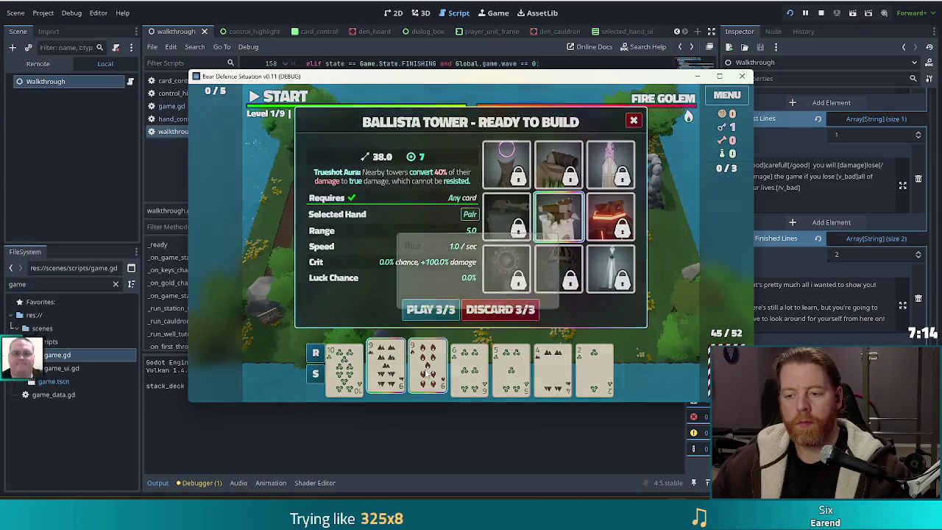
{"action": "left_click", "coordinate": [457, 187]}
{"action": "left_click", "coordinate": [398, 190]}
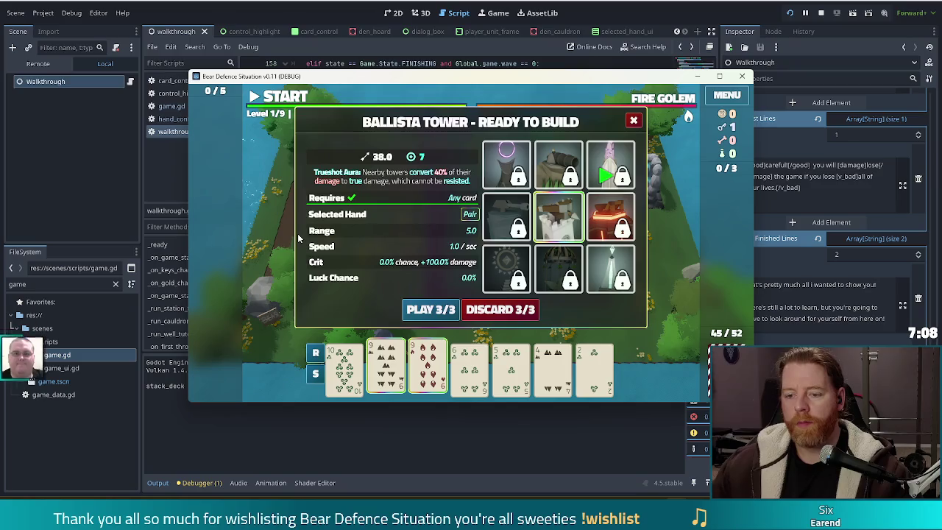
{"action": "mouse_move", "coordinate": [487, 262]}
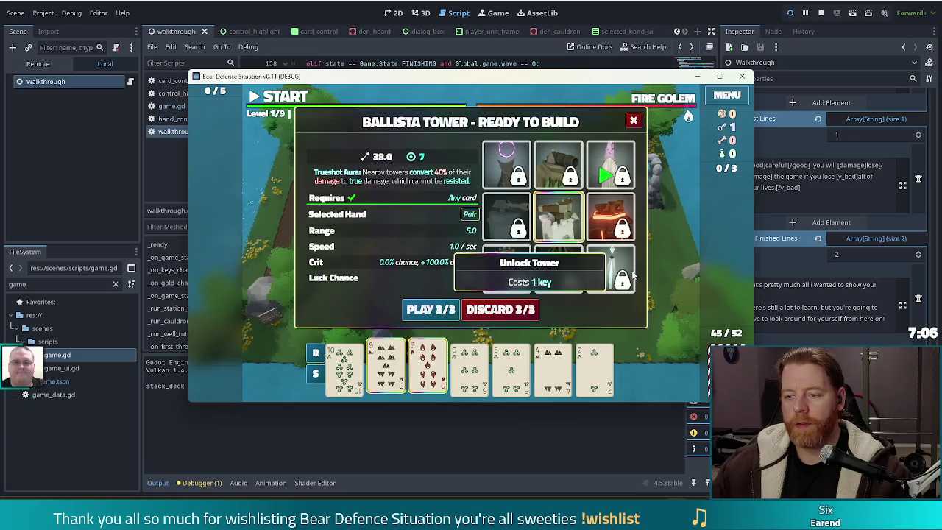
{"action": "left_click", "coordinate": [611, 269]}
Step: Play the pair to build a Lightning Tower and place it beside the path
{"action": "left_click", "coordinate": [642, 320]}
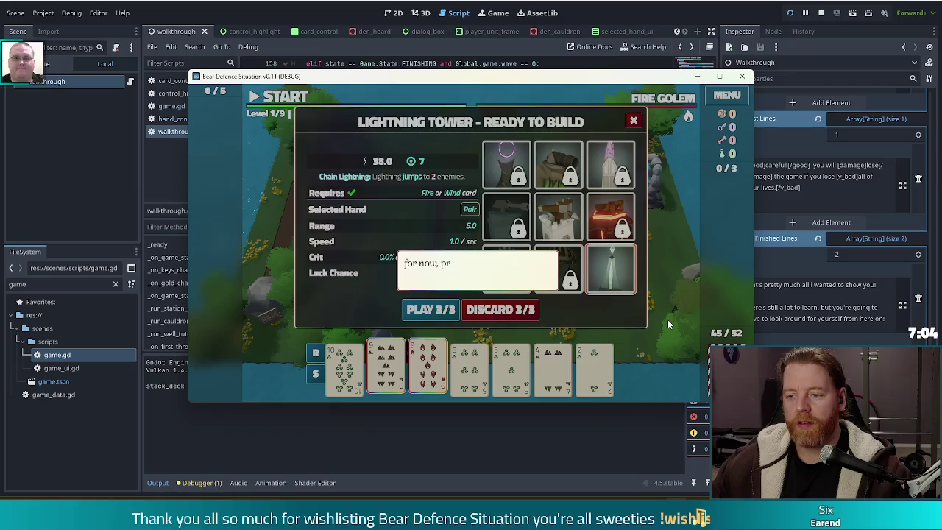
{"action": "left_click", "coordinate": [466, 289]}
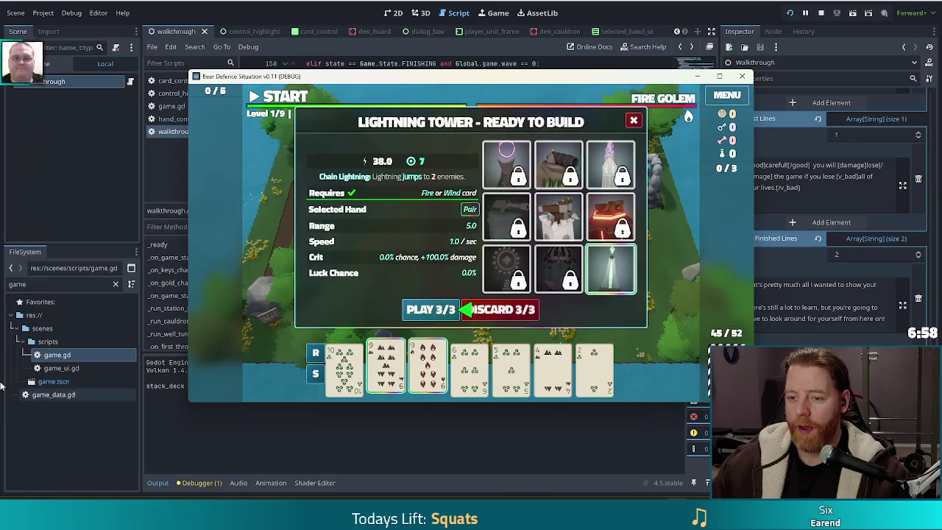
{"action": "left_click", "coordinate": [451, 310]}
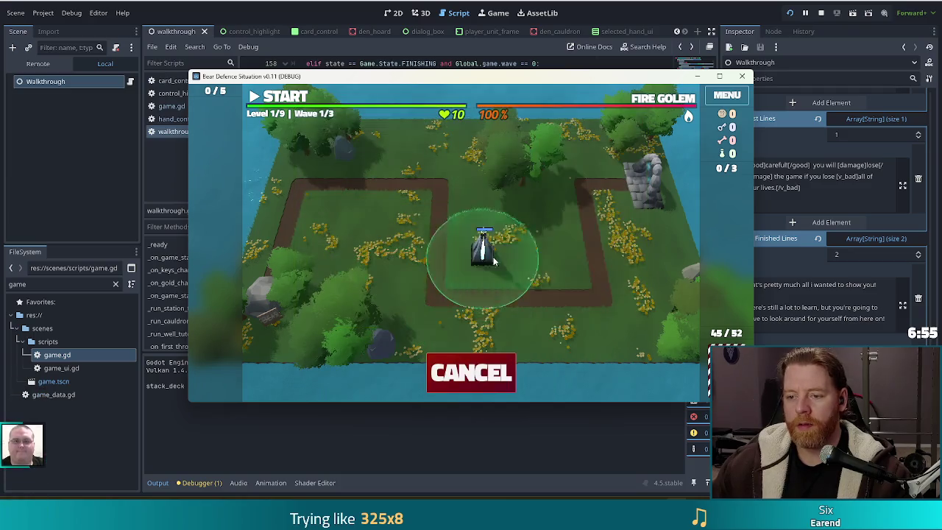
{"action": "left_click", "coordinate": [555, 269]}
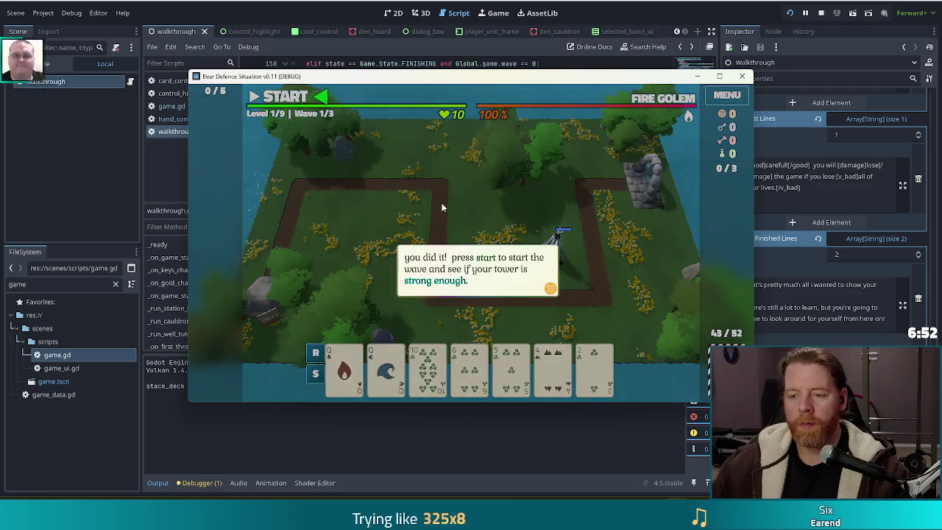
Step: Start wave 1, clear the three pausing tips, and pick a card for the next tower
{"action": "key", "text": "space"}
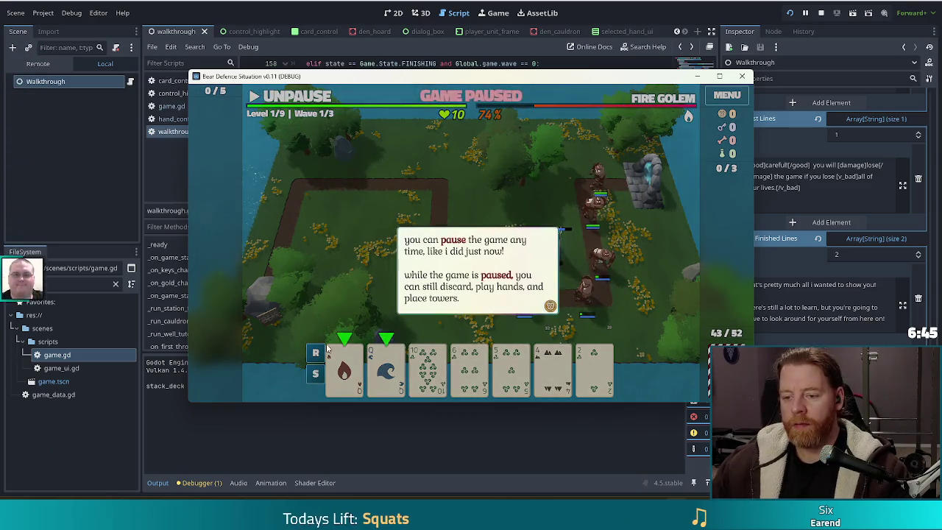
{"action": "left_click", "coordinate": [318, 274]}
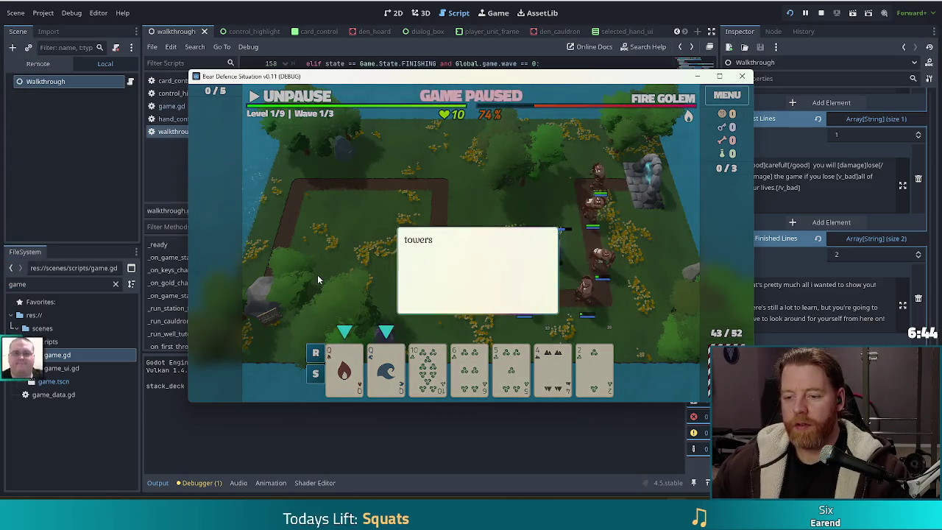
{"action": "left_click", "coordinate": [330, 260]}
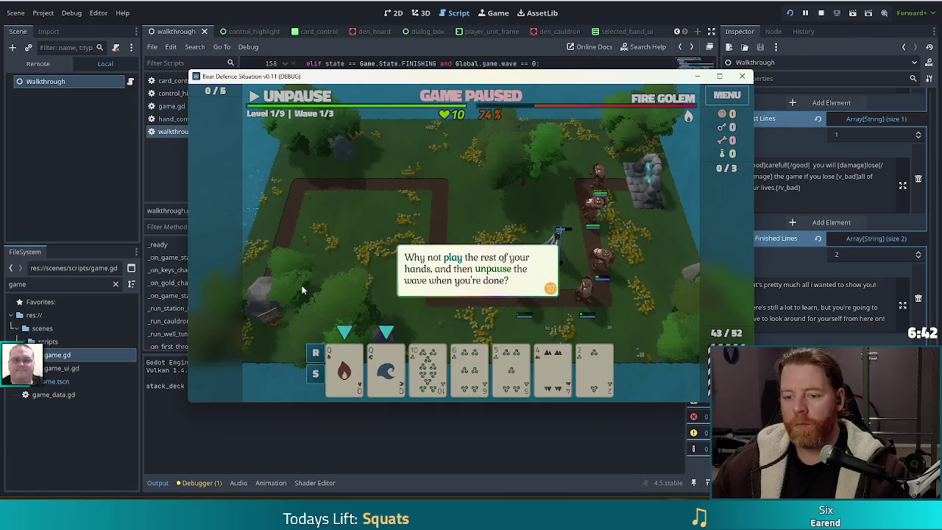
{"action": "left_click", "coordinate": [323, 277]}
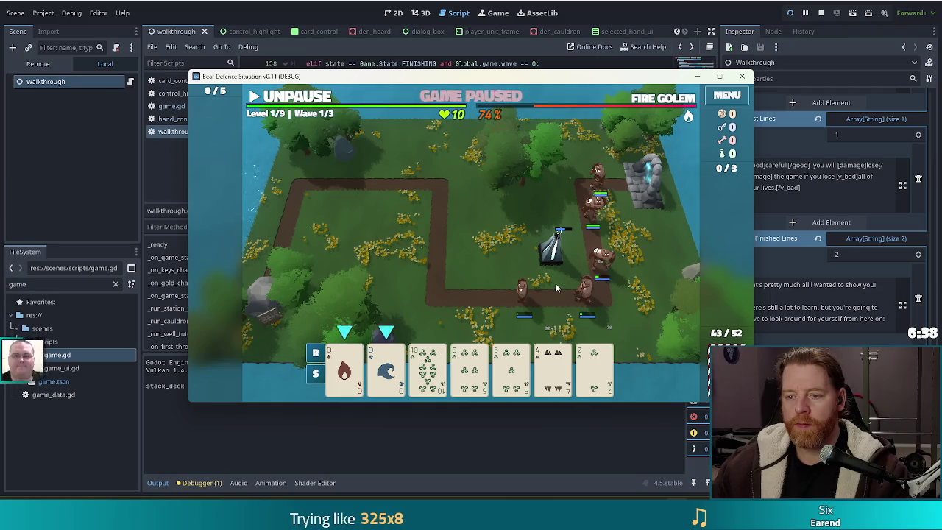
{"action": "left_click", "coordinate": [555, 365]}
Step: Discard the two Queens, then play a Wind flush to place a second Lightning Tower
{"action": "left_click", "coordinate": [386, 368]}
{"action": "left_click", "coordinate": [345, 368]}
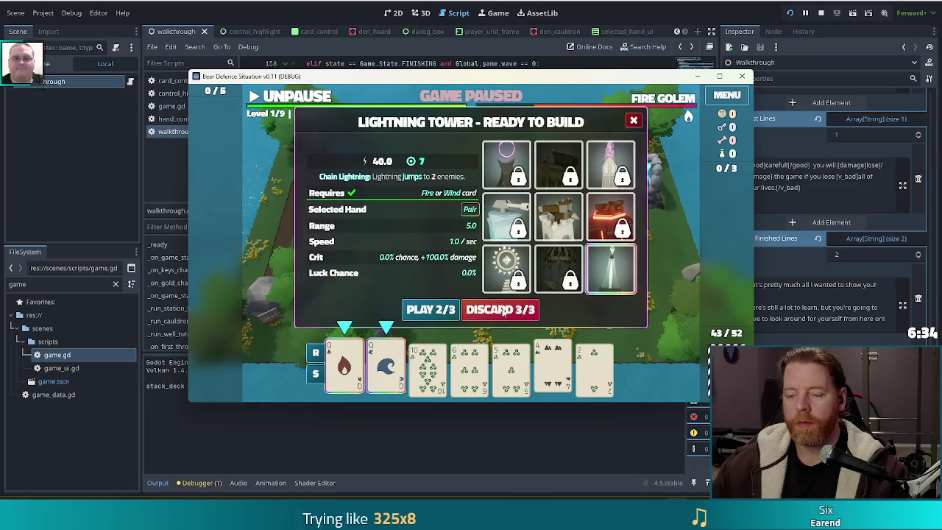
{"action": "left_click", "coordinate": [503, 313]}
{"action": "left_click", "coordinate": [344, 366]}
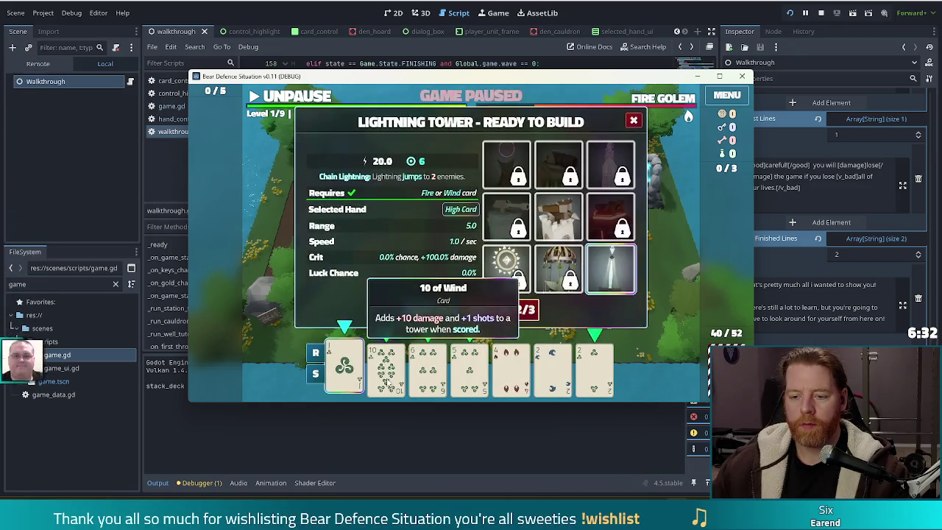
{"action": "left_click", "coordinate": [553, 368]}
{"action": "left_click", "coordinate": [594, 368]}
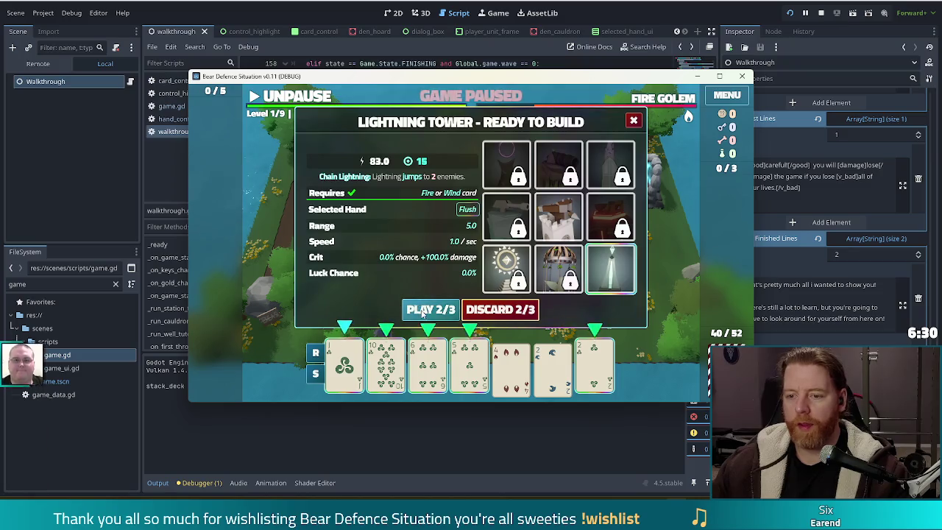
{"action": "left_click", "coordinate": [431, 309]}
{"action": "left_click", "coordinate": [483, 265]}
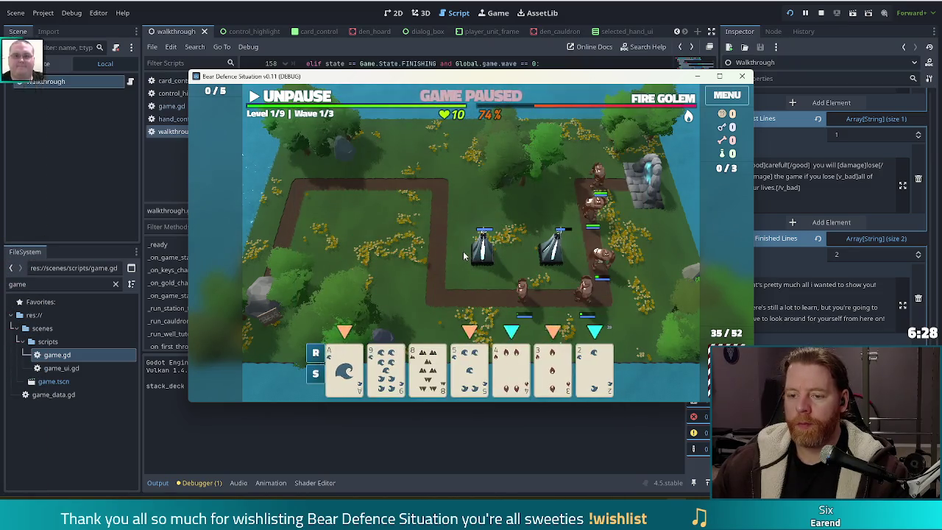
Step: Play an A-2-3-4-5 straight, place the third tower at the upper left, and unpause
{"action": "left_click", "coordinate": [594, 368]}
{"action": "left_click", "coordinate": [552, 368]}
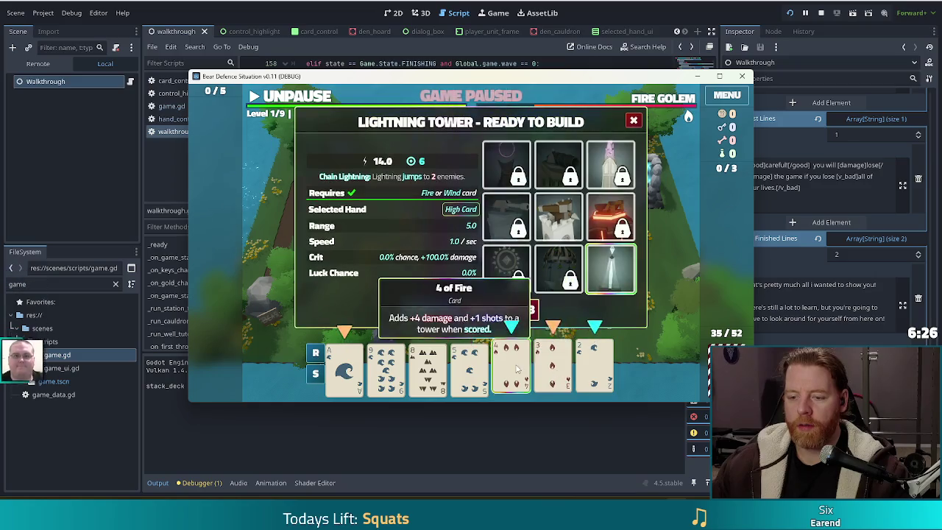
{"action": "left_click", "coordinate": [511, 368]}
{"action": "left_click", "coordinate": [469, 368]}
{"action": "left_click", "coordinate": [345, 368]}
{"action": "left_click", "coordinate": [431, 310]}
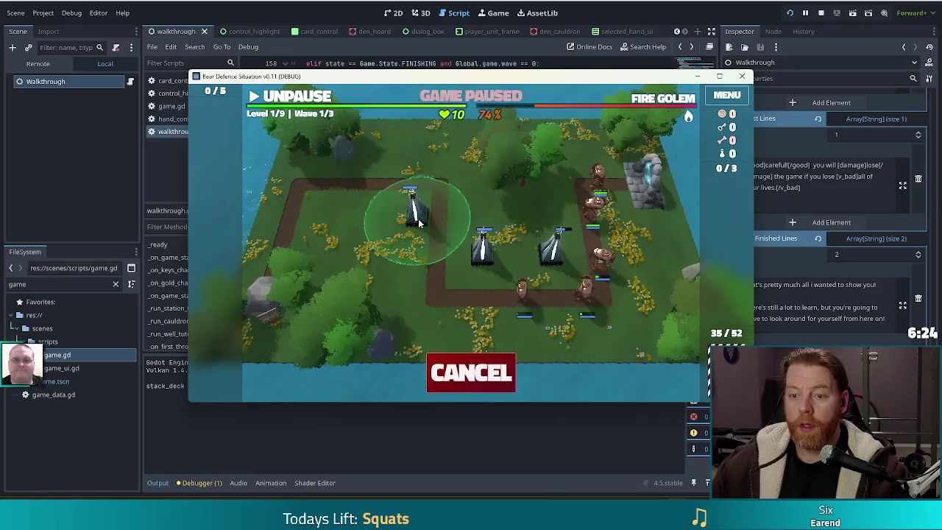
{"action": "left_click", "coordinate": [390, 210]}
{"action": "key", "text": "space"}
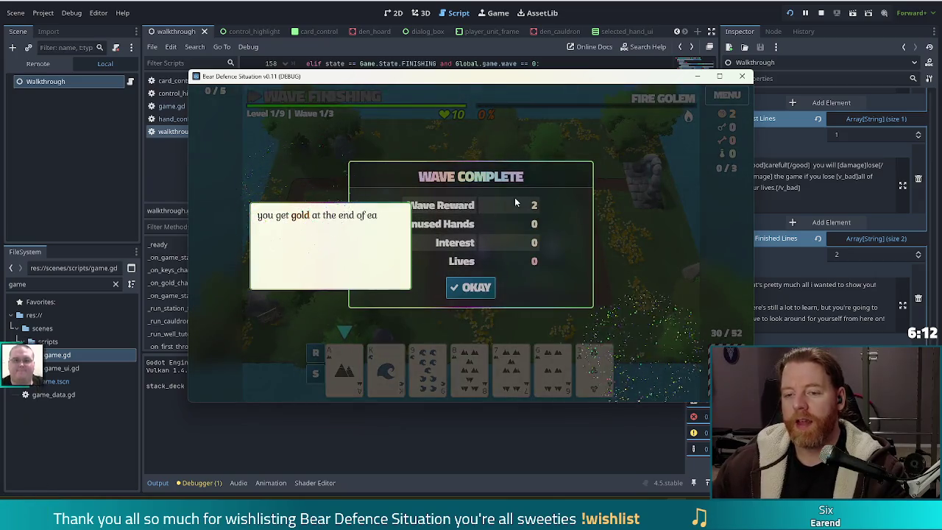
Step: Close the wave 1 summary, clear the wave-2 tips, and select the Ace of Earth card
{"action": "left_click", "coordinate": [443, 189]}
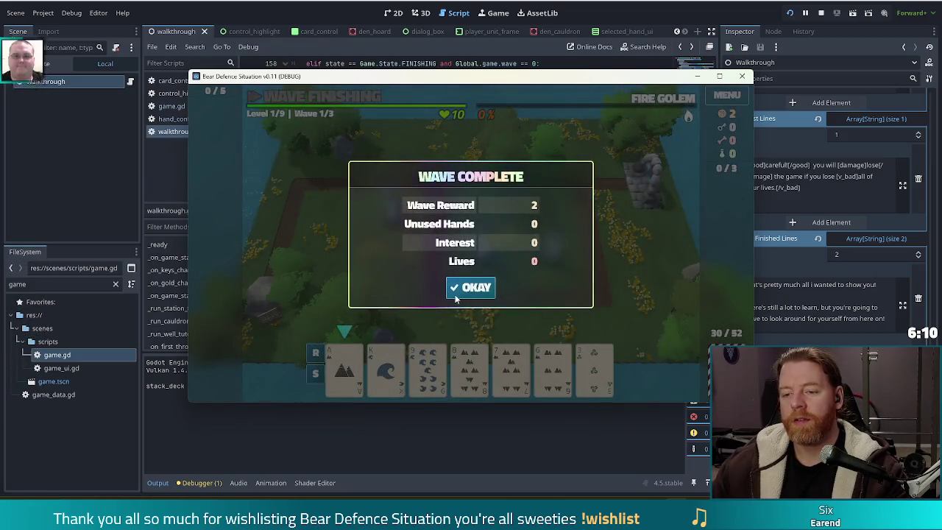
{"action": "left_click", "coordinate": [467, 289]}
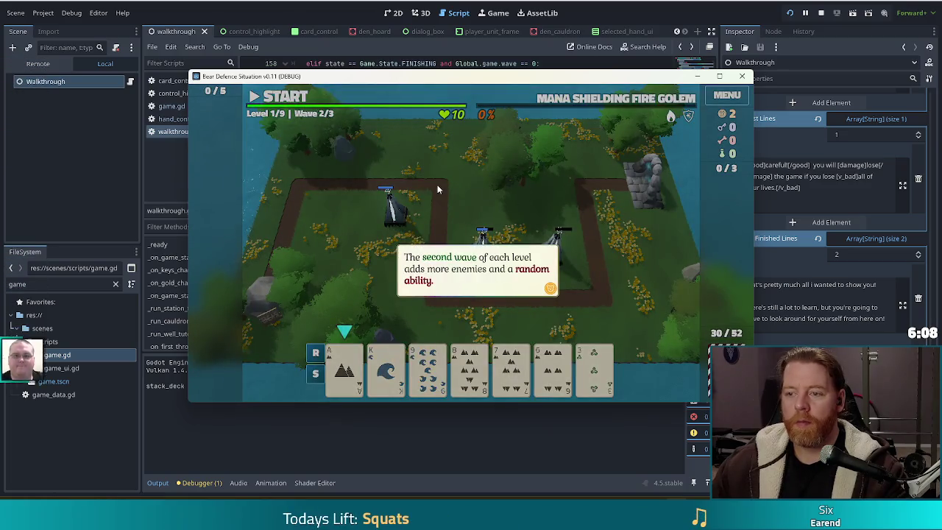
{"action": "left_click", "coordinate": [519, 194]}
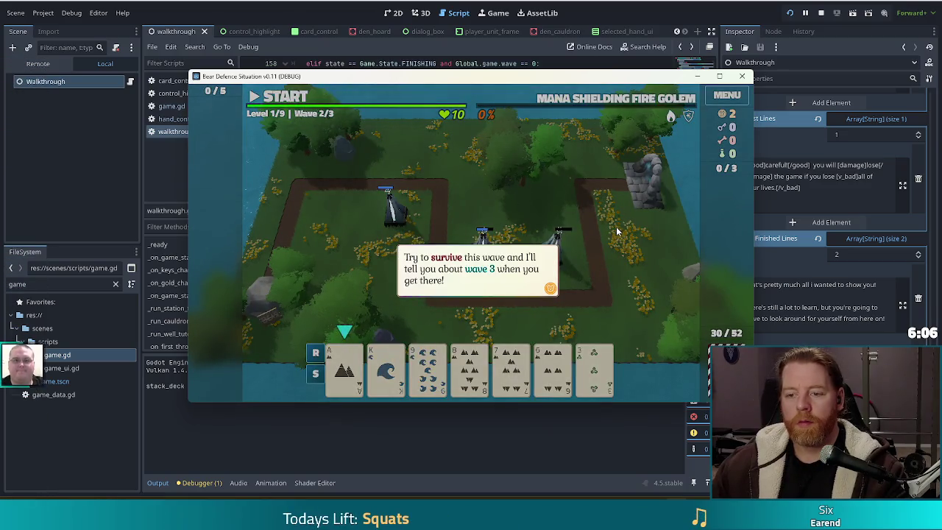
{"action": "left_click", "coordinate": [579, 215]}
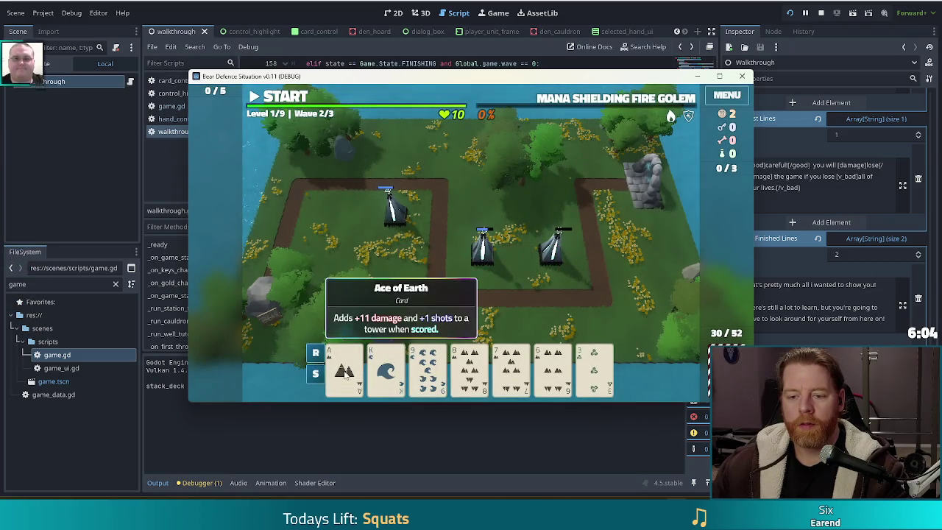
{"action": "left_click", "coordinate": [343, 366]}
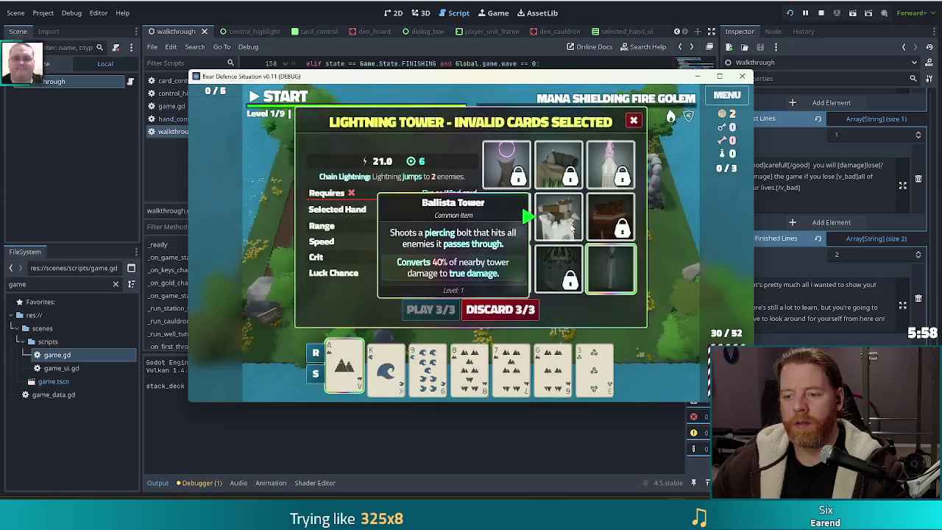
Step: Build a Ballista Tower by playing the 8 of Earth and 9 of Water
{"action": "left_click", "coordinate": [559, 217]}
{"action": "left_click", "coordinate": [438, 310]}
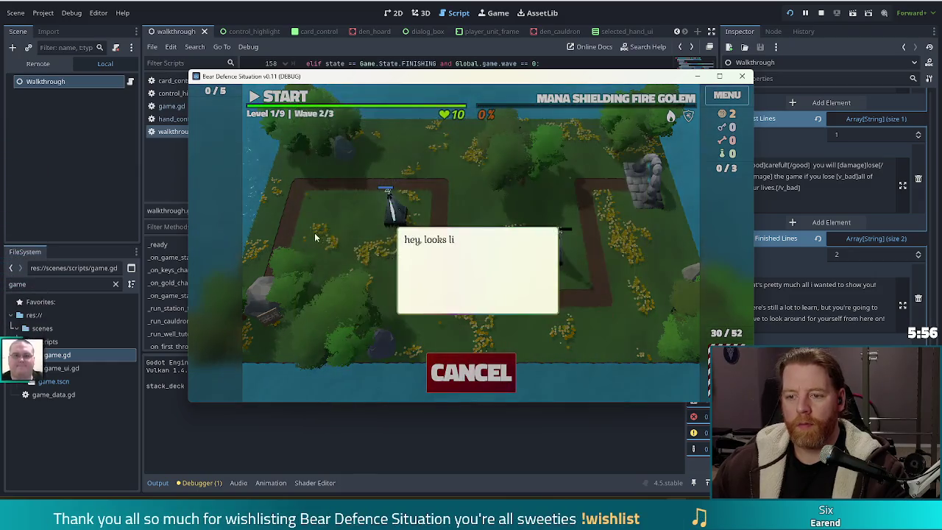
{"action": "left_click", "coordinate": [539, 199]}
{"action": "left_click", "coordinate": [475, 370]}
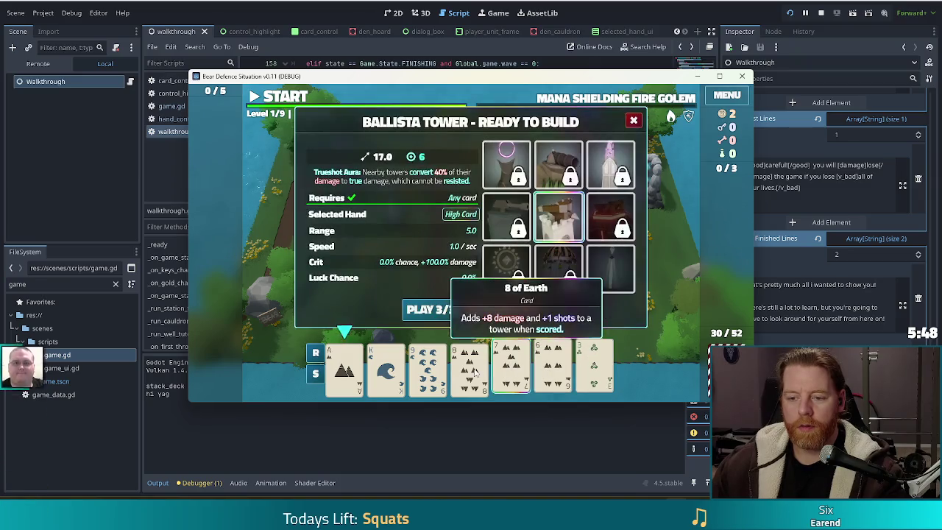
{"action": "left_click", "coordinate": [473, 371]}
{"action": "left_click", "coordinate": [428, 369]}
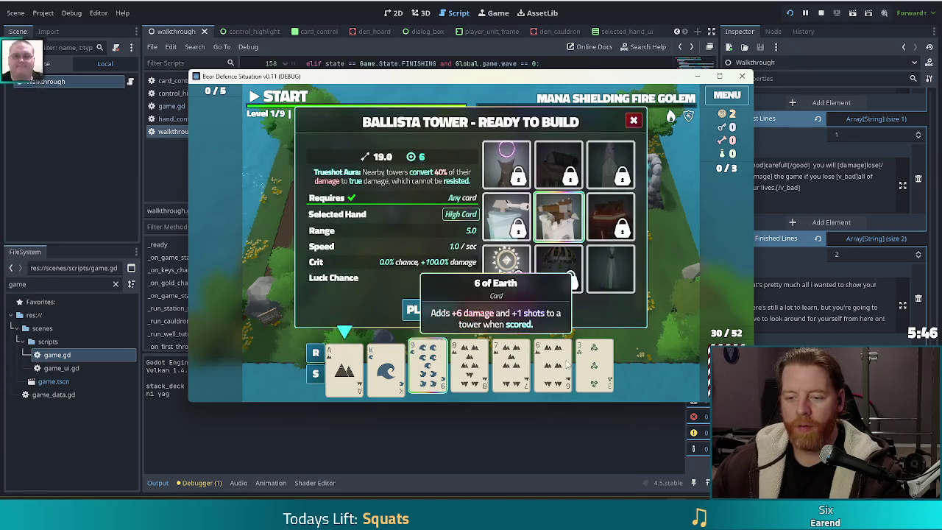
{"action": "left_click", "coordinate": [434, 309]}
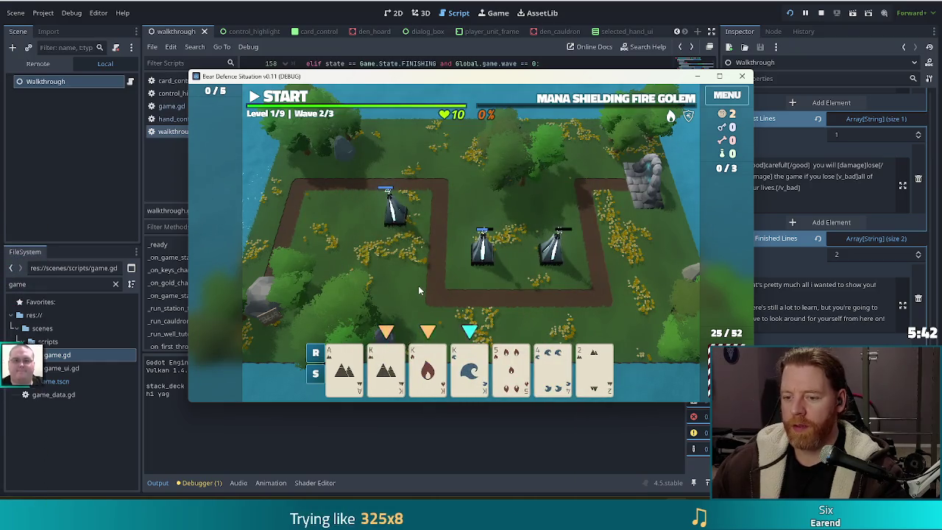
Step: Discard the 5 of Fire, play Four of a Kings, and place a Lightning Tower top-left
{"action": "left_click", "coordinate": [494, 383]}
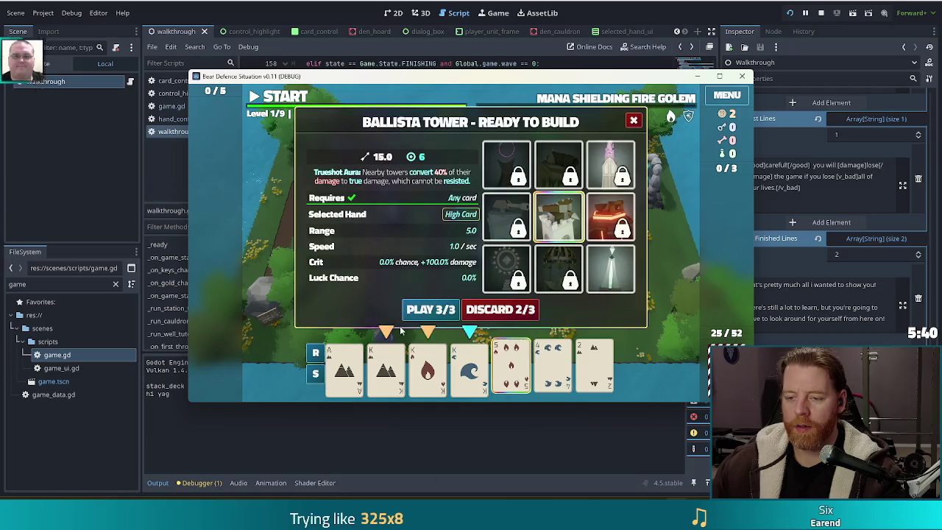
{"action": "key", "text": "Return"}
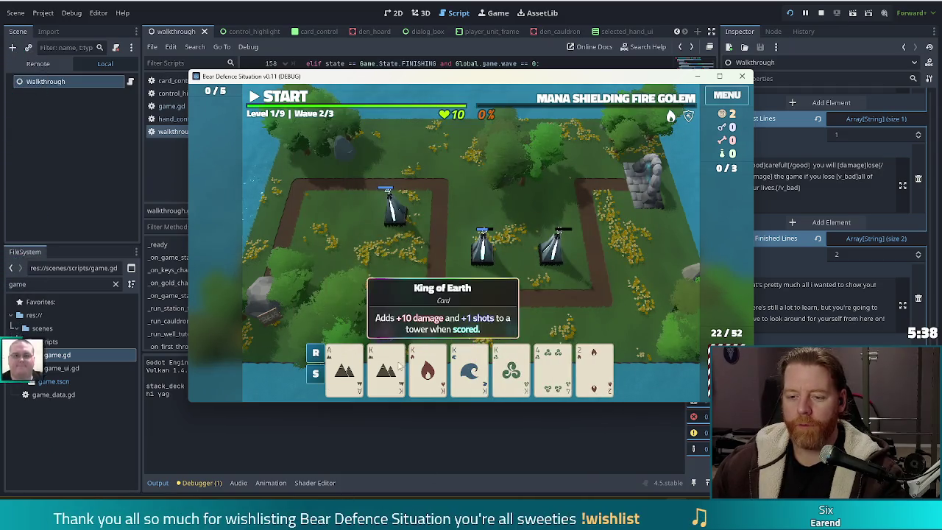
{"action": "left_click", "coordinate": [385, 368]}
{"action": "left_click", "coordinate": [427, 368]}
{"action": "left_click", "coordinate": [469, 368]}
{"action": "left_click", "coordinate": [511, 368]}
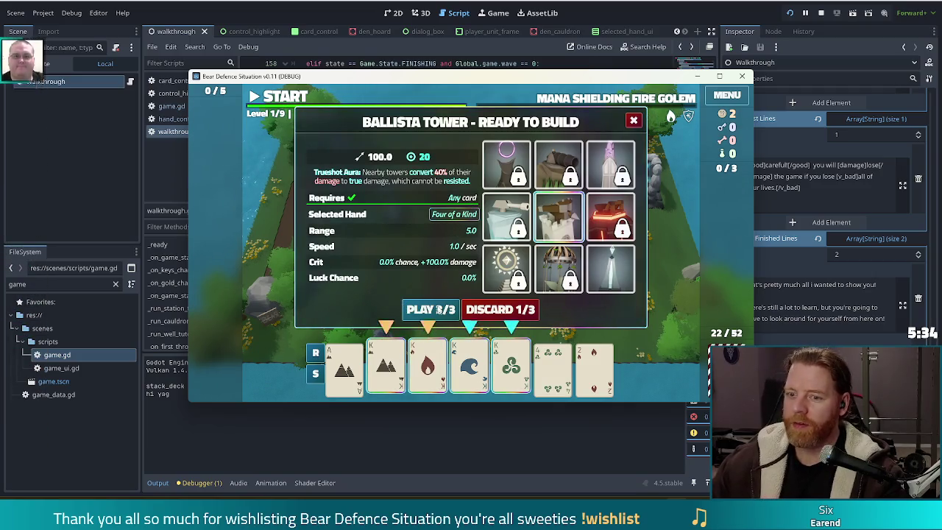
{"action": "left_click", "coordinate": [433, 308]}
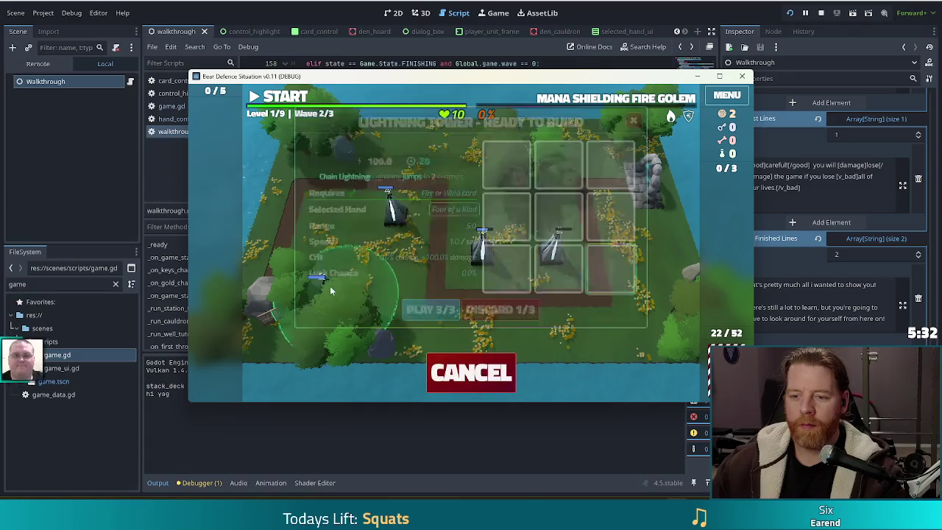
{"action": "left_click", "coordinate": [328, 214]}
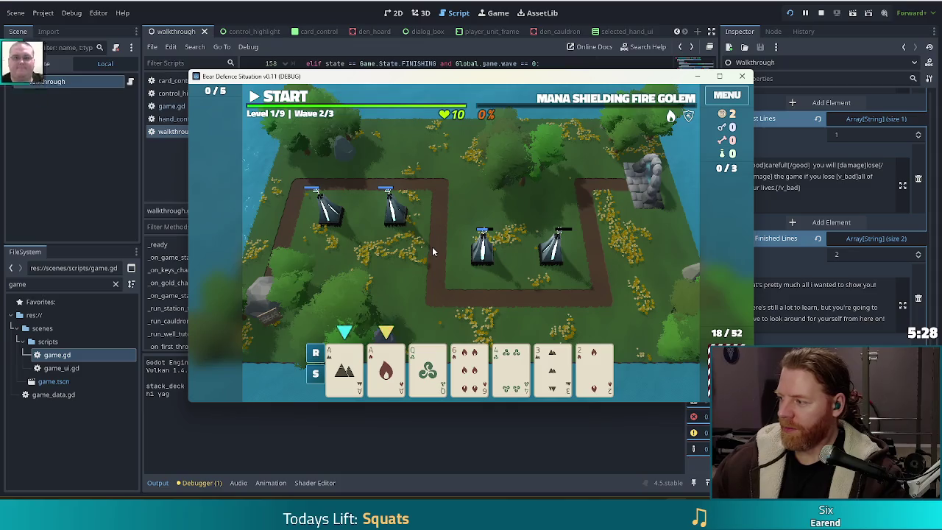
Step: Discard four cards including the 2 of Fire for a fresh hand, then start the wave
{"action": "mouse_move", "coordinate": [432, 398]}
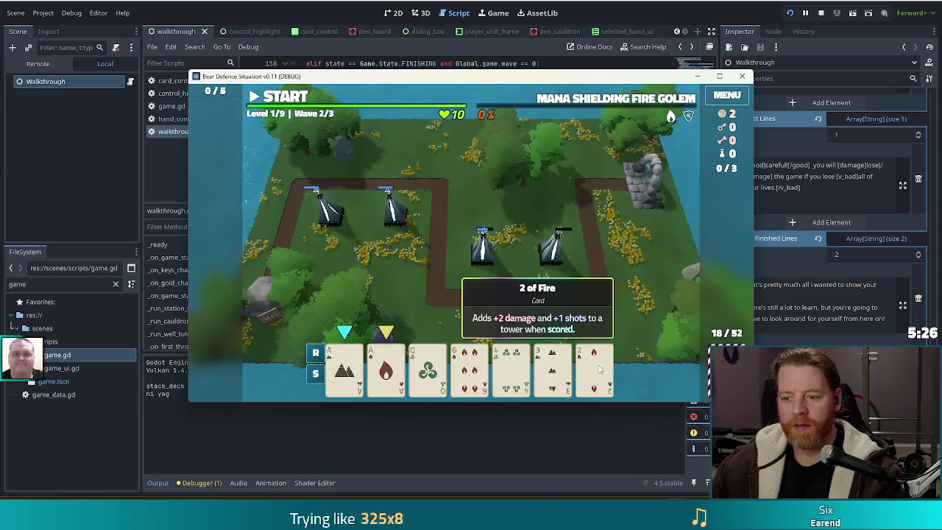
{"action": "left_click", "coordinate": [594, 368]}
{"action": "left_click", "coordinate": [552, 368]}
{"action": "left_click", "coordinate": [510, 368]}
{"action": "left_click", "coordinate": [468, 368]}
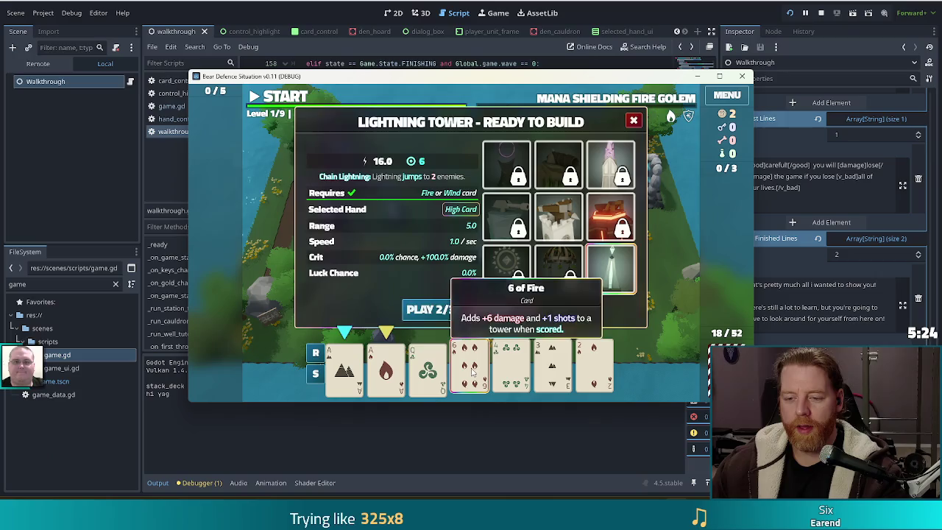
{"action": "left_click", "coordinate": [500, 309]}
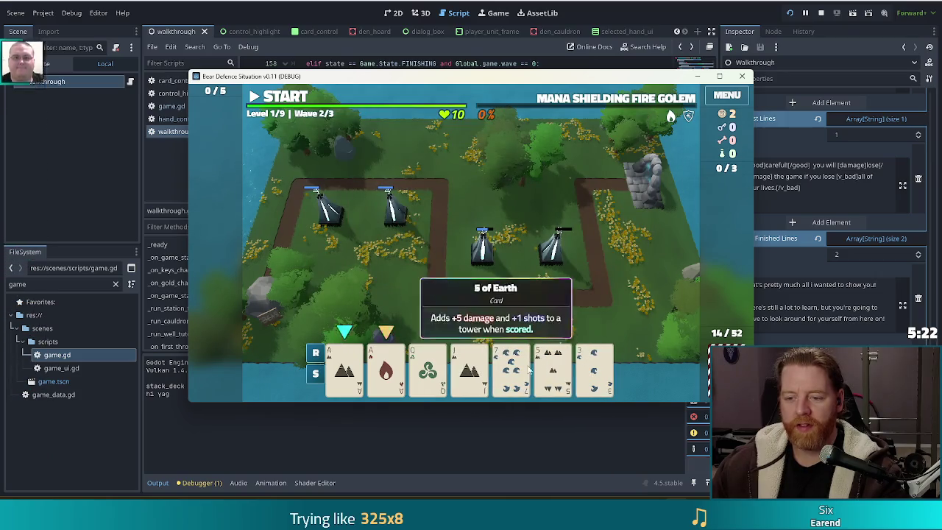
{"action": "left_click", "coordinate": [284, 96]}
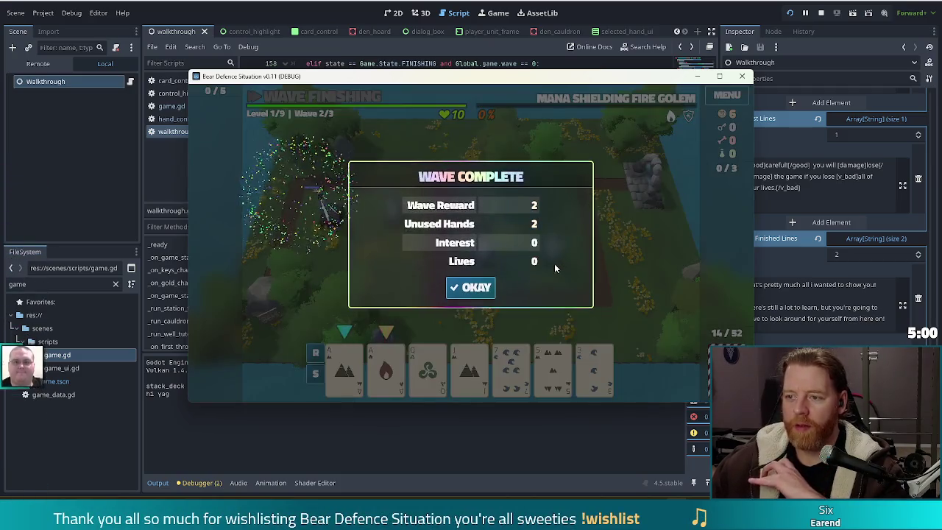
Step: Dismiss the wave 2 Wave Complete summary to start wave 3 of 3
{"action": "left_click", "coordinate": [480, 284]}
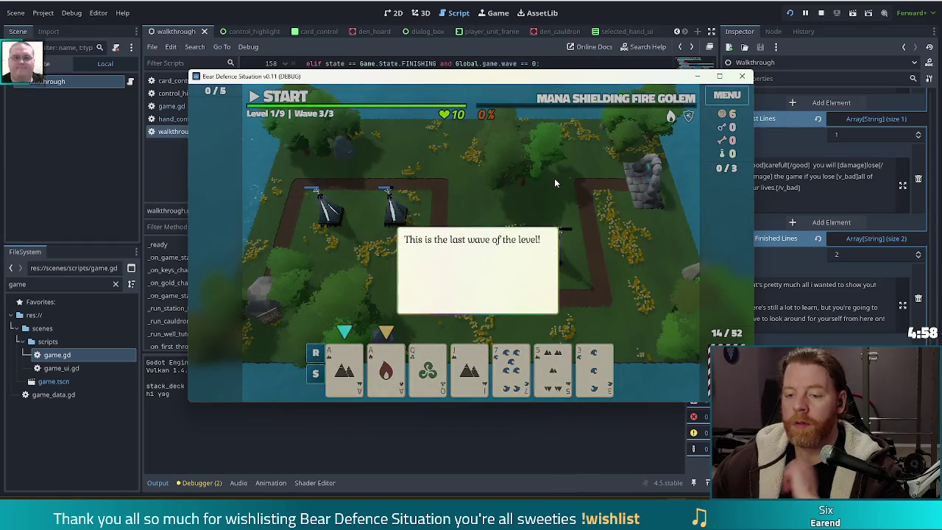
Step: Close the tutorial message and discard a Pair of sevens (Water and Wind) for new cards
{"action": "left_click", "coordinate": [553, 174]}
{"action": "left_click", "coordinate": [553, 174]}
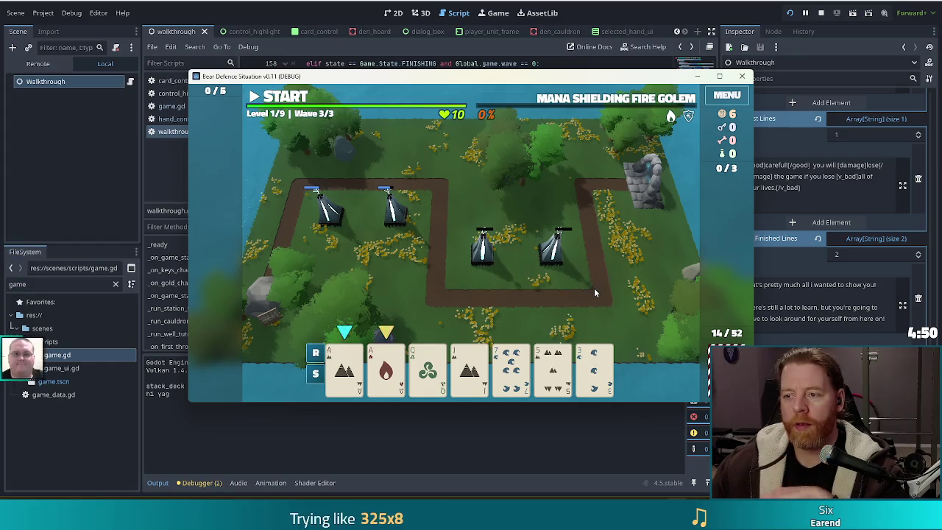
{"action": "left_click", "coordinate": [512, 368]}
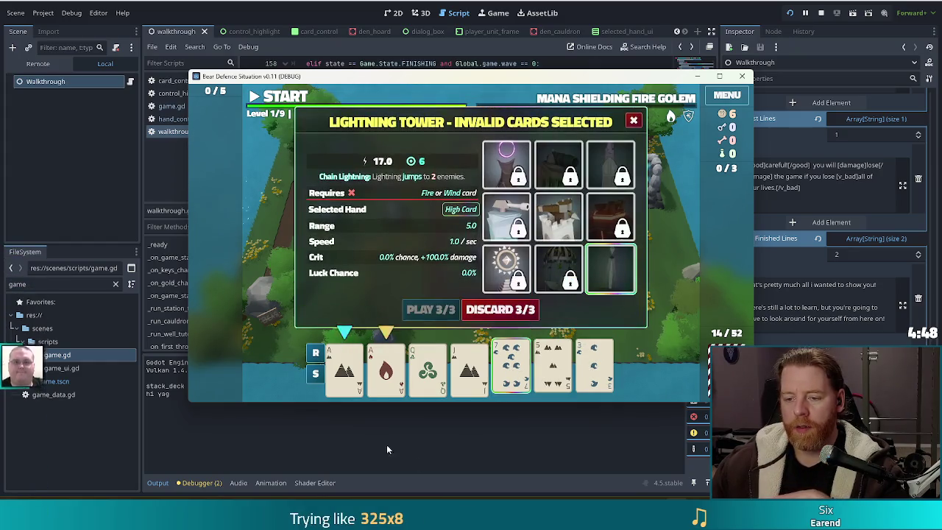
{"action": "left_click", "coordinate": [505, 315]}
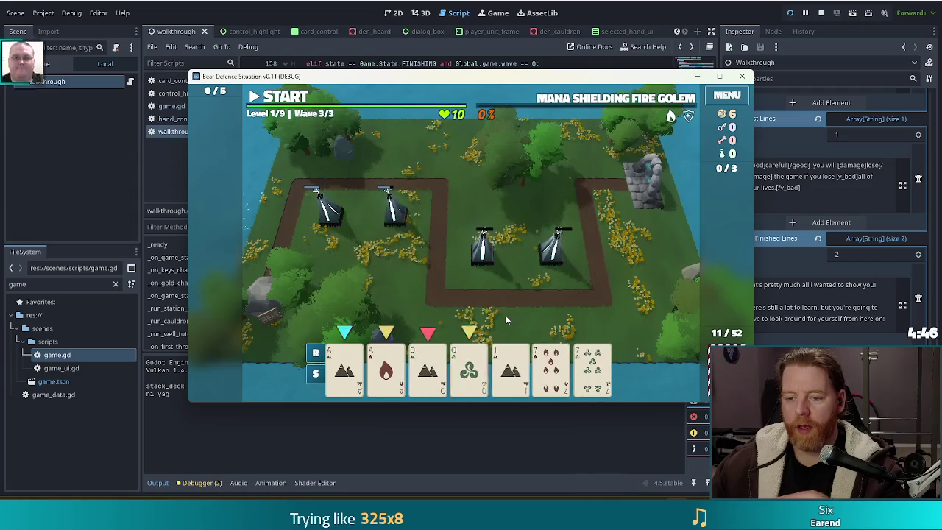
{"action": "left_click", "coordinate": [595, 372]}
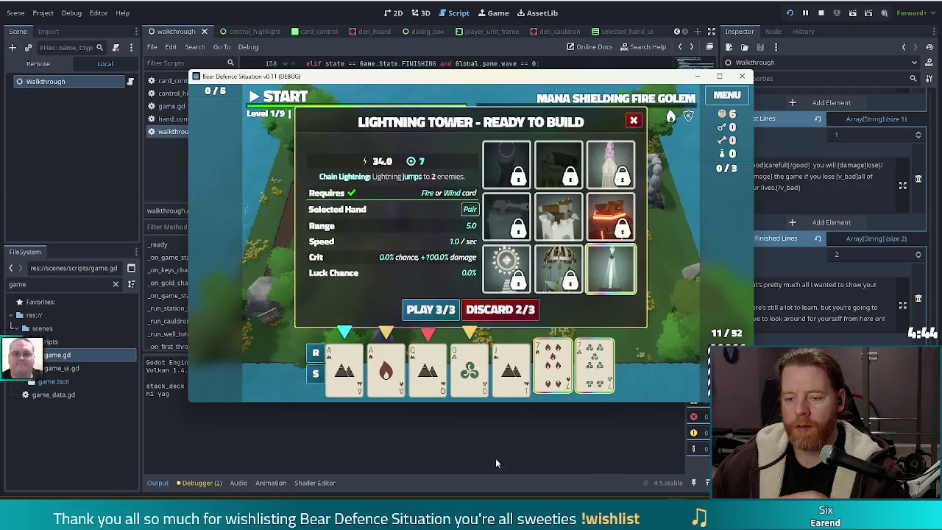
{"action": "left_click", "coordinate": [503, 309]}
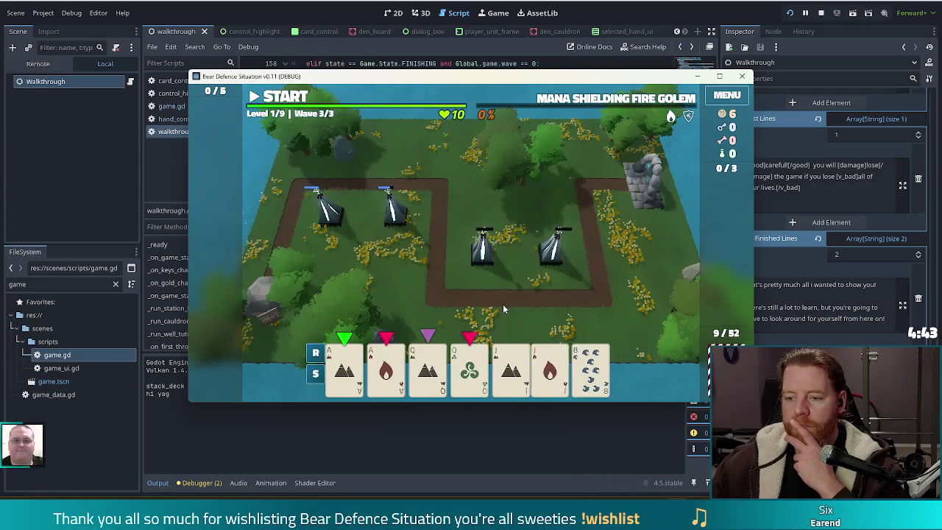
Step: Discard a Pair of Jacks (Wind and Fire) for new cards
{"action": "left_click", "coordinate": [602, 373]}
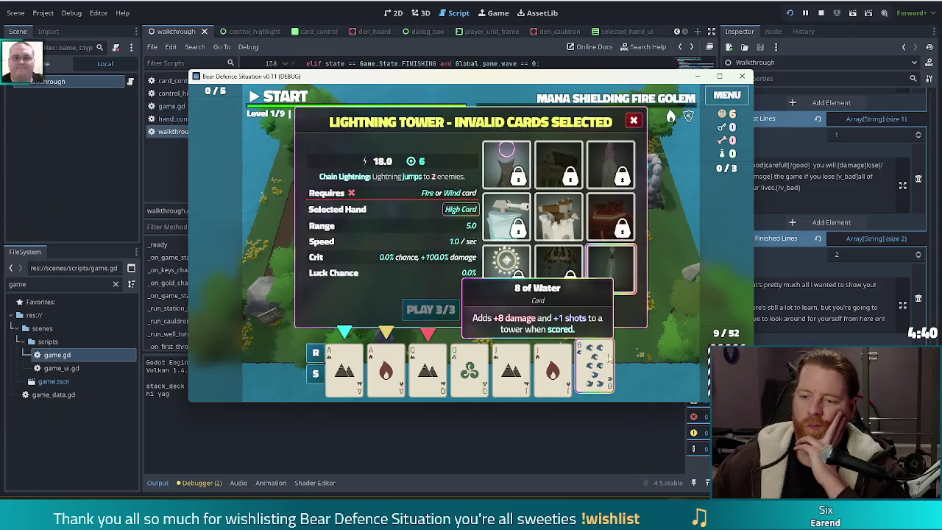
{"action": "left_click", "coordinate": [601, 368]}
{"action": "left_click", "coordinate": [510, 368]}
{"action": "left_click", "coordinate": [553, 368]}
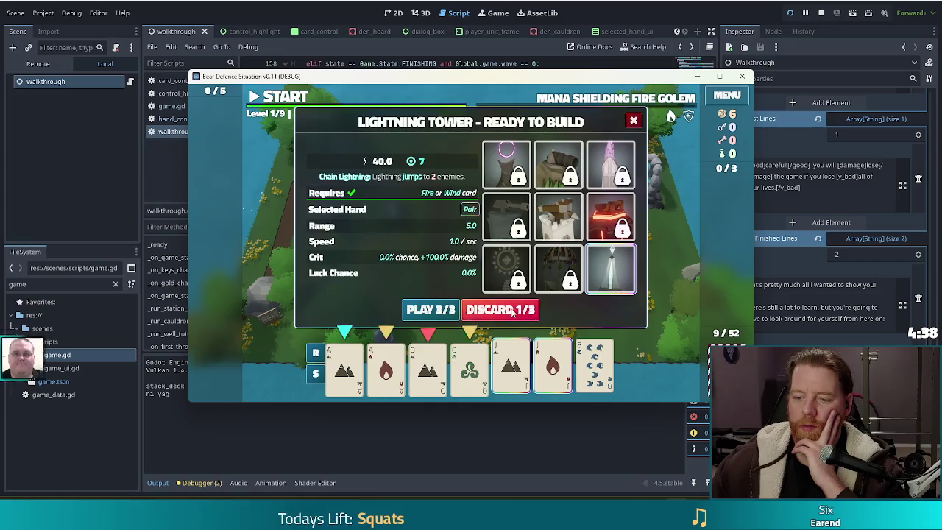
{"action": "left_click", "coordinate": [514, 311]}
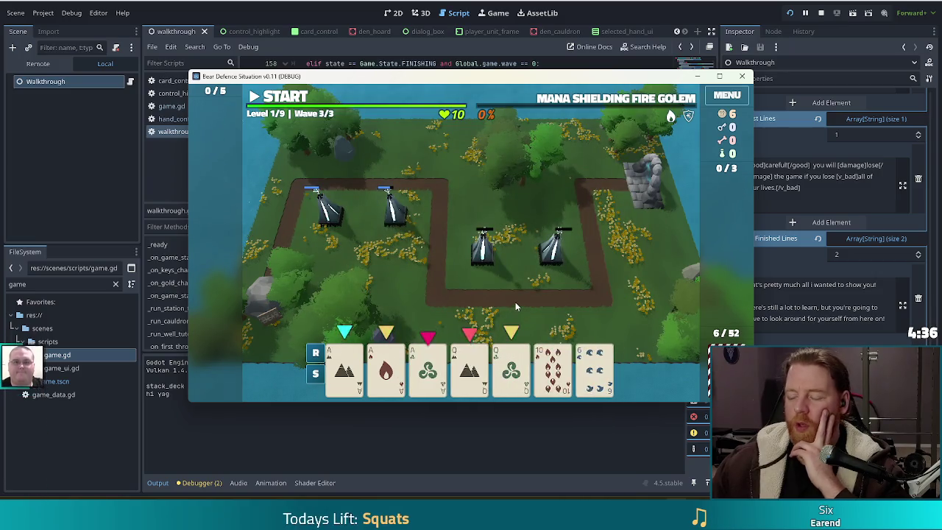
Step: Play a Full House of three Aces and two Queens, place the Lightning tower, and start wave 3
{"action": "left_click", "coordinate": [345, 368]}
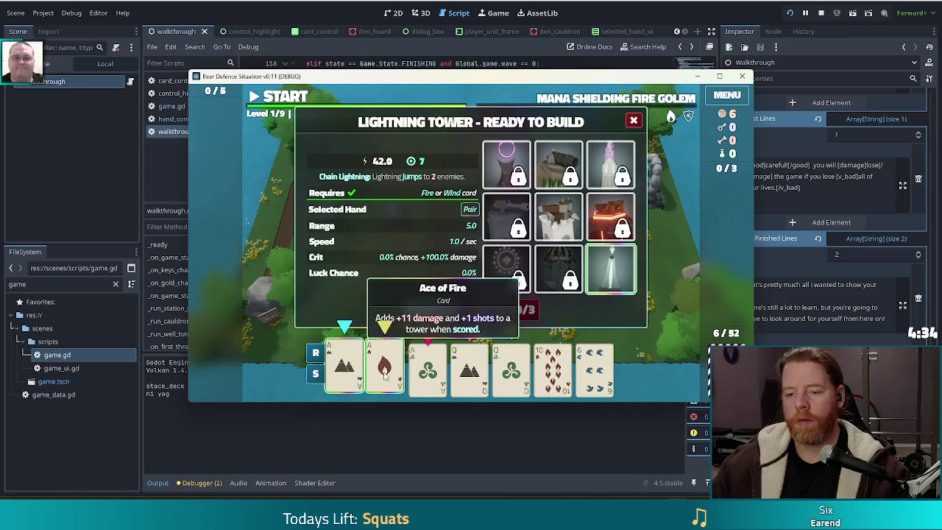
{"action": "left_click", "coordinate": [386, 368]}
{"action": "left_click", "coordinate": [428, 368]}
{"action": "left_click", "coordinate": [470, 368]}
{"action": "left_click", "coordinate": [511, 368]}
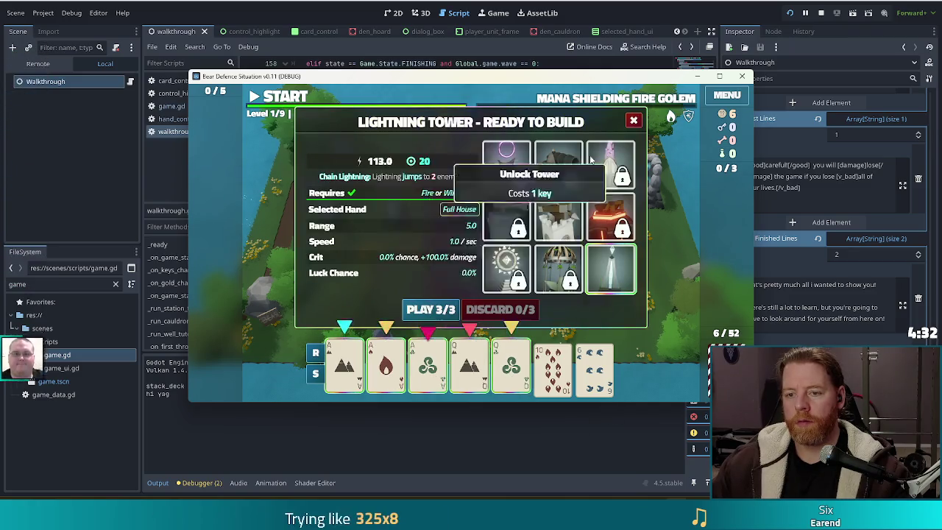
{"action": "left_click", "coordinate": [434, 310]}
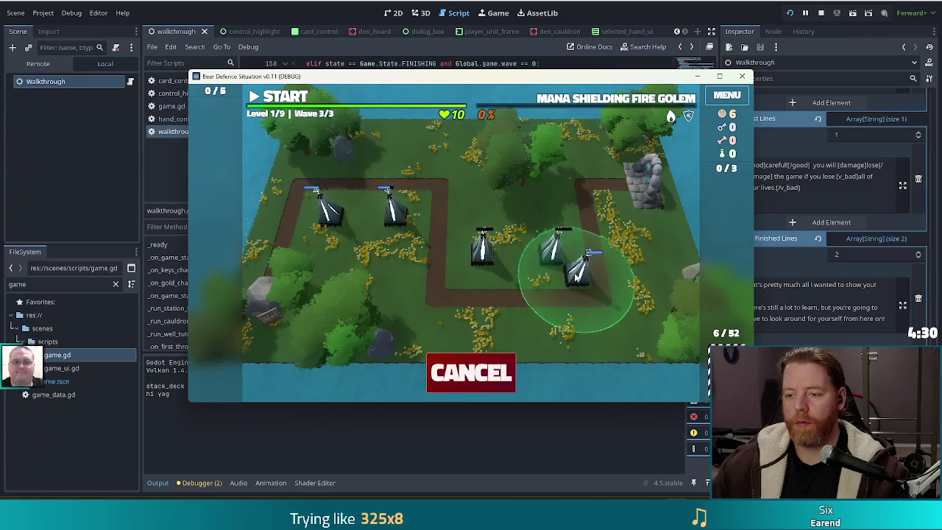
{"action": "left_click", "coordinate": [576, 277]}
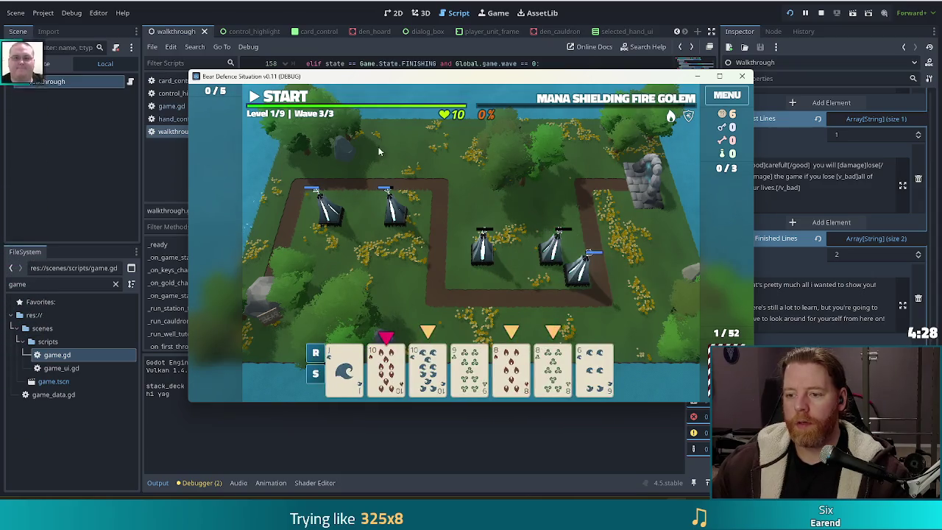
{"action": "left_click", "coordinate": [265, 97]}
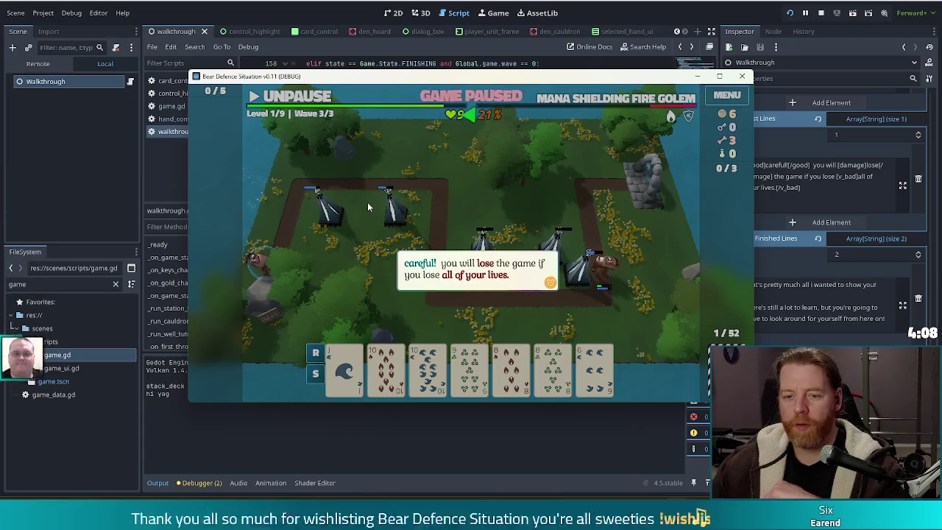
Step: Dismiss the lives warning, unpause, and let wave 3 finish with one life lost
{"action": "left_click", "coordinate": [522, 165]}
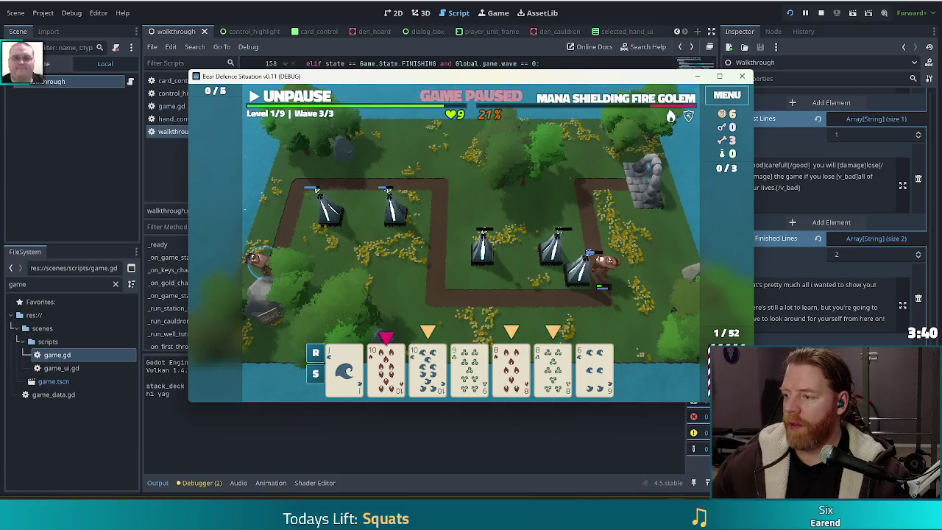
{"action": "left_click", "coordinate": [309, 102]}
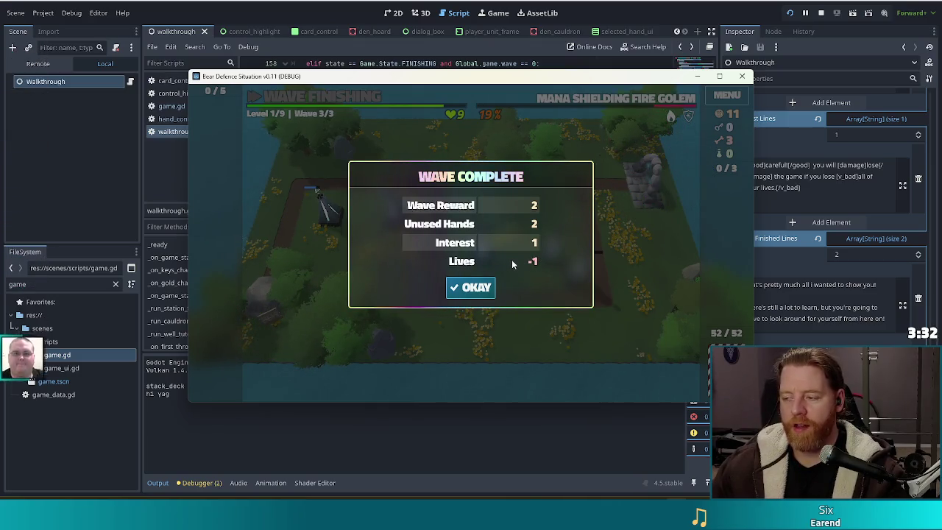
Step: Close the wave summary and upgrade the Lightning tower's Shots stat to level 2
{"action": "left_click", "coordinate": [475, 286]}
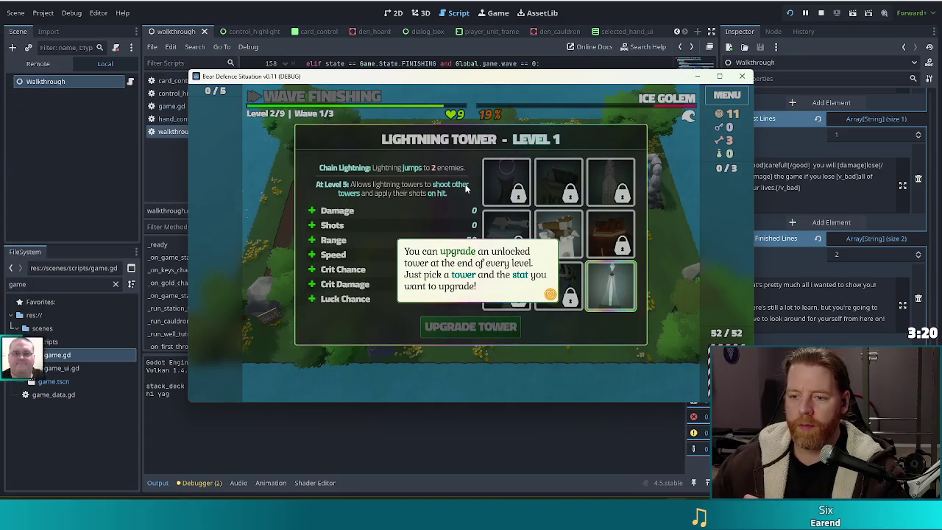
{"action": "left_click", "coordinate": [466, 188]}
{"action": "left_click", "coordinate": [379, 226]}
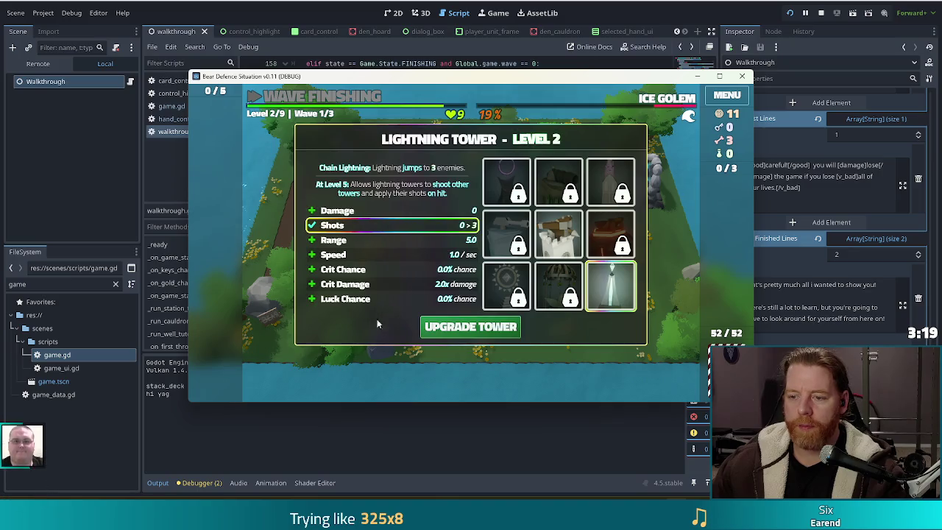
{"action": "left_click", "coordinate": [471, 327]}
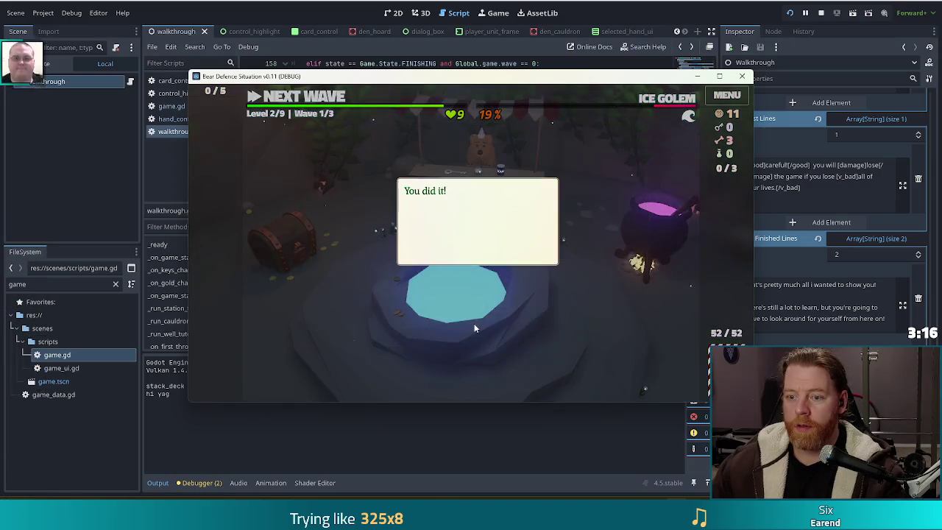
Step: Throw 5 gold into the wishing well and take the Training Wheels wish
{"action": "left_click", "coordinate": [578, 163]}
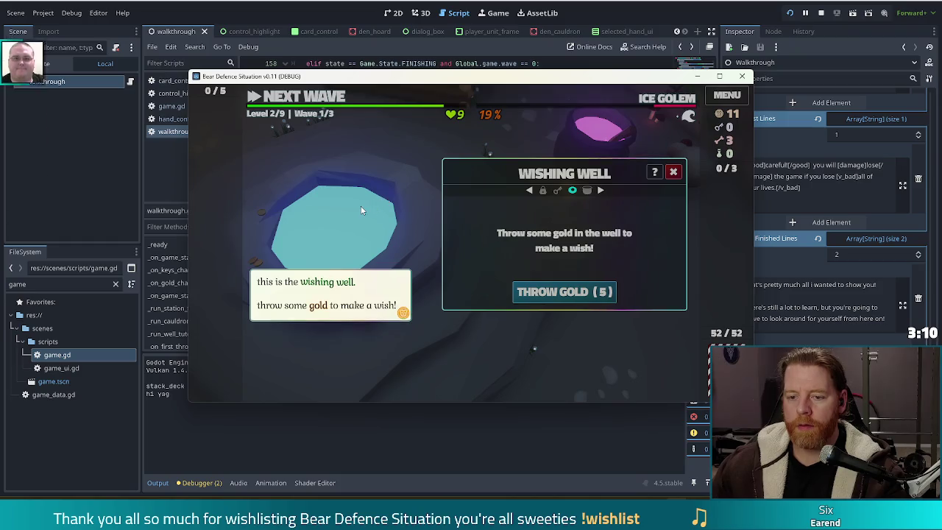
{"action": "left_click", "coordinate": [361, 210]}
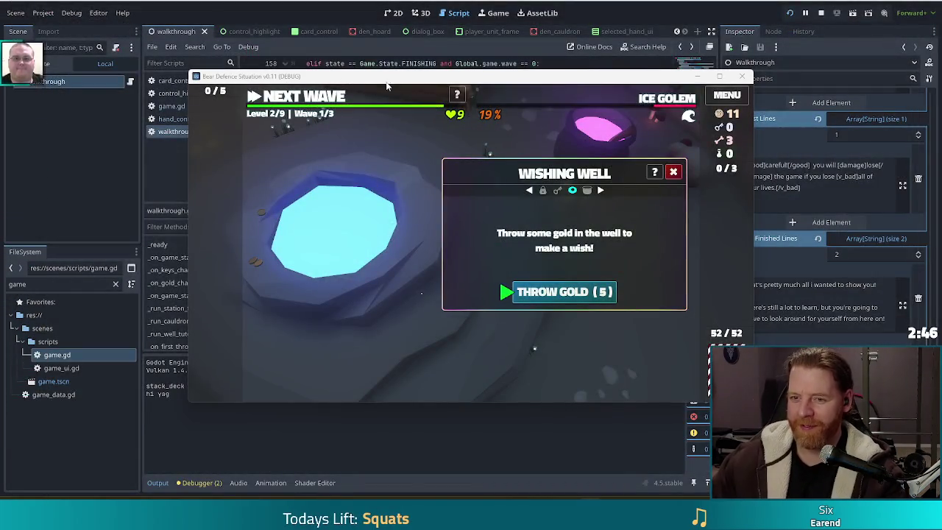
{"action": "left_click_drag", "start_coordinate": [549, 79], "coordinate": [510, 68]}
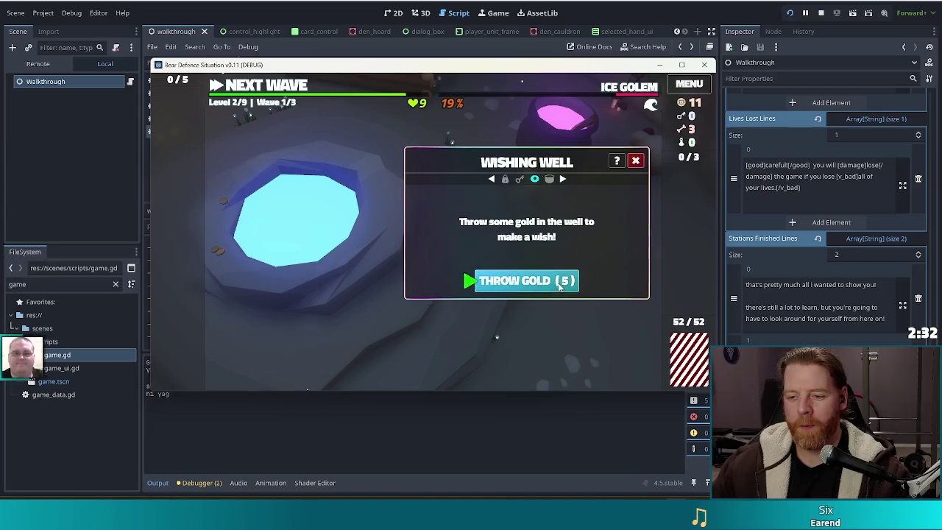
{"action": "left_click", "coordinate": [524, 281]}
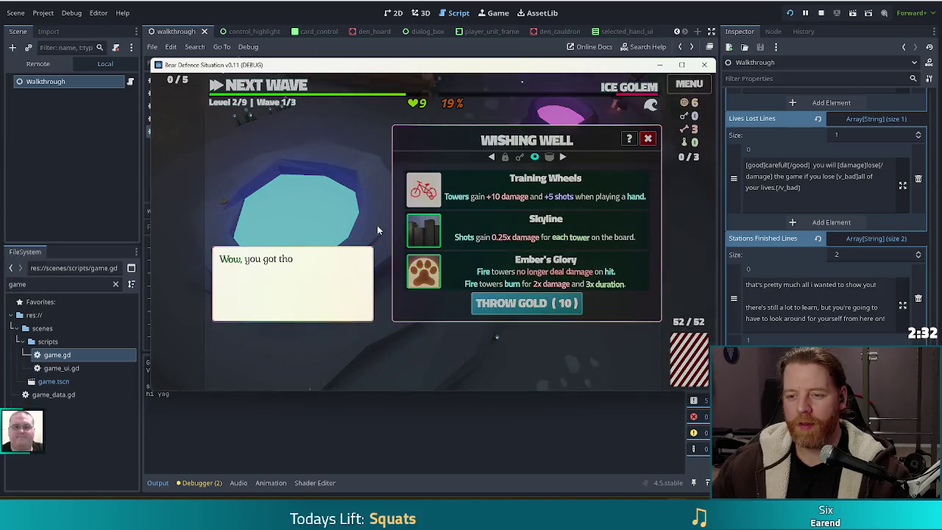
{"action": "left_click", "coordinate": [332, 193]}
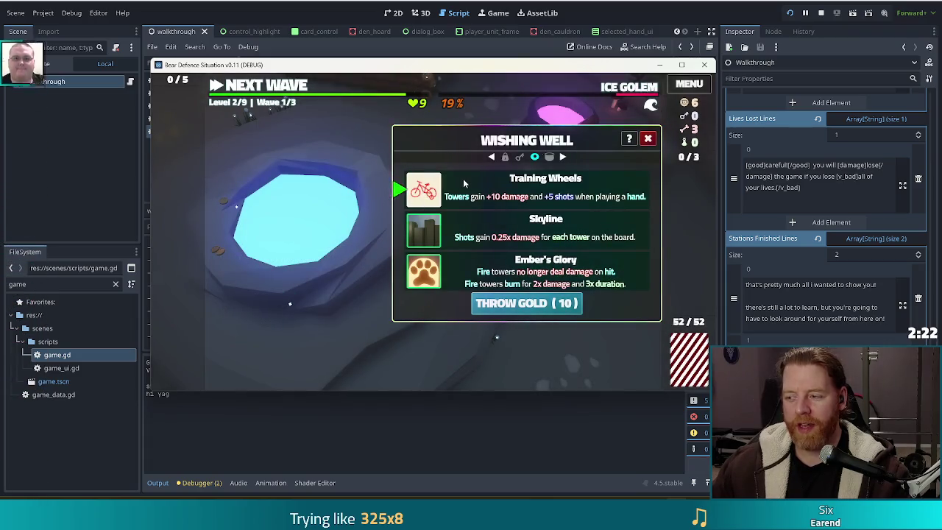
{"action": "left_click", "coordinate": [431, 178]}
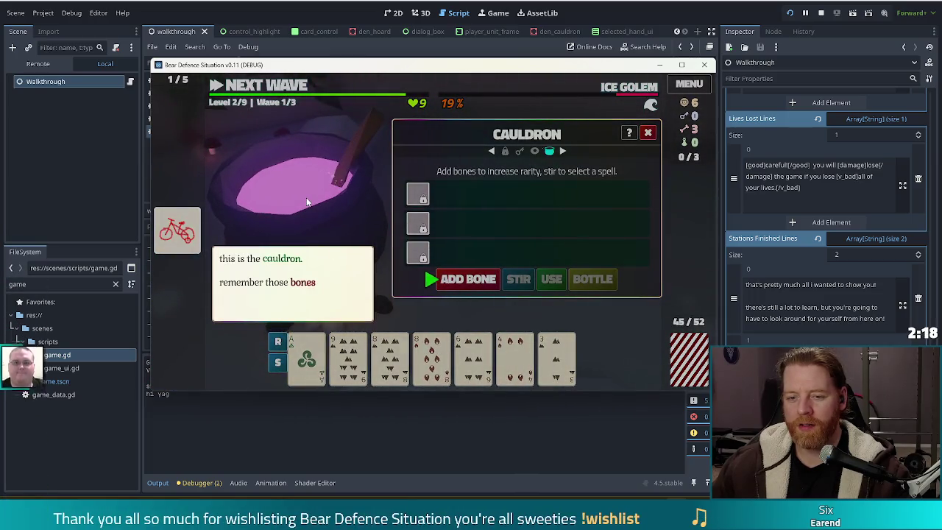
Step: Add a bone, stir the cauldron, and cast Alter: Wind on the Ace card
{"action": "left_click", "coordinate": [469, 279]}
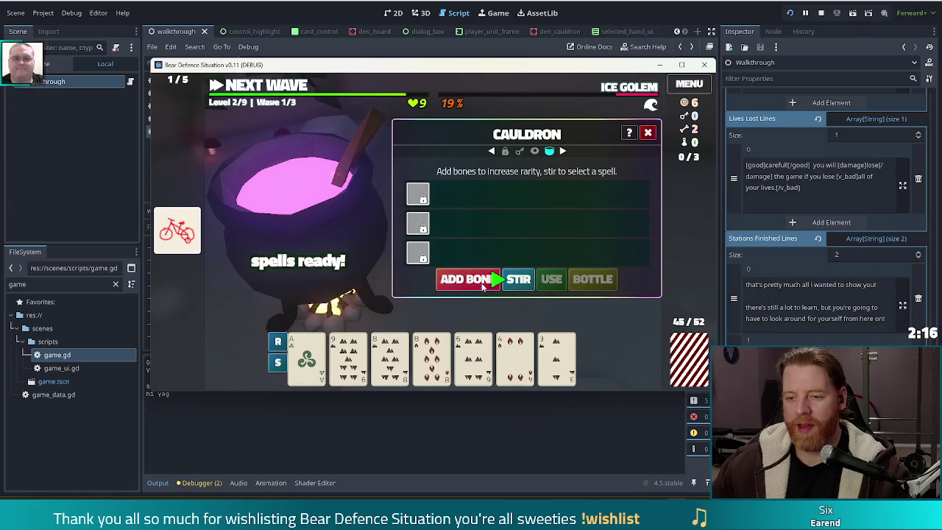
{"action": "left_click", "coordinate": [519, 281]}
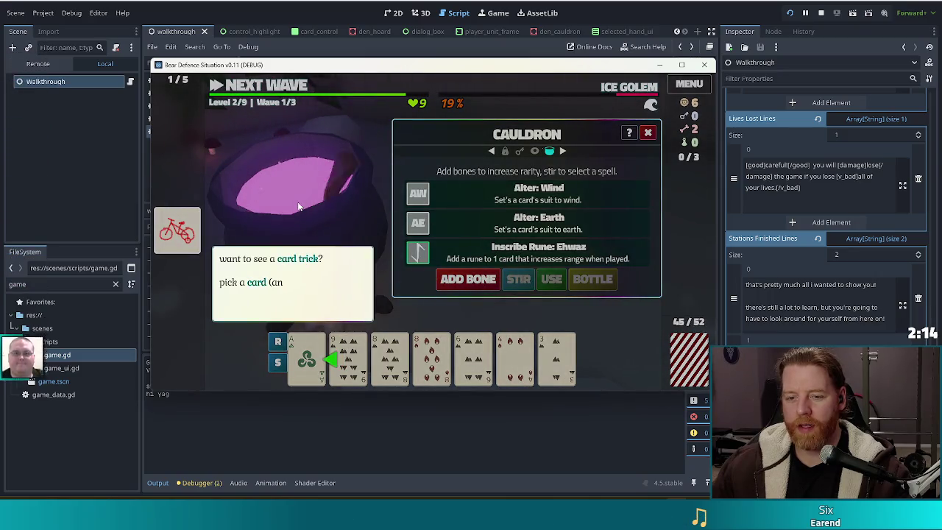
{"action": "left_click", "coordinate": [307, 231]}
{"action": "left_click", "coordinate": [306, 358]}
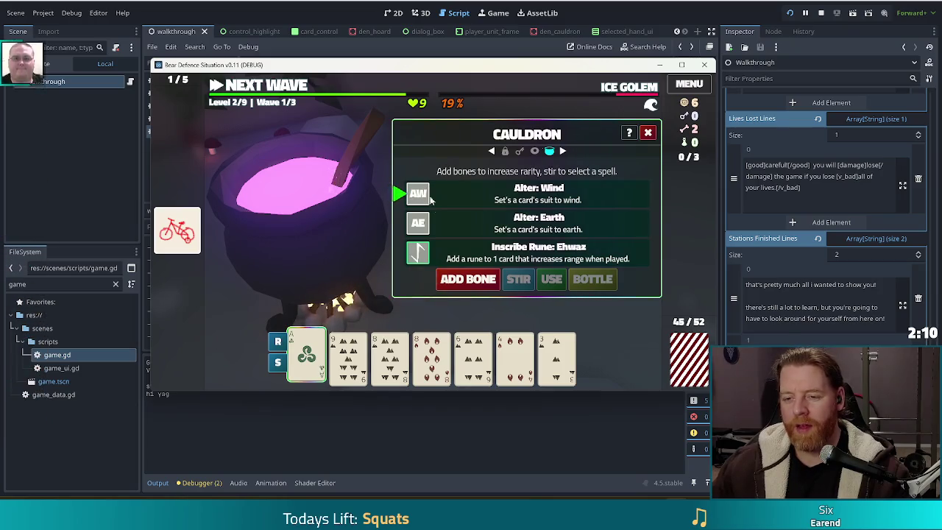
{"action": "left_click", "coordinate": [475, 199]}
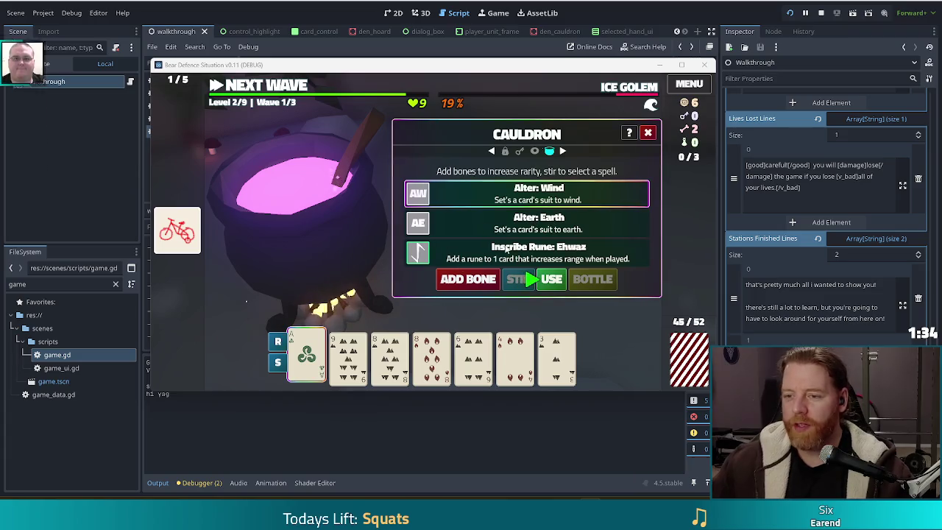
{"action": "left_click", "coordinate": [551, 279]}
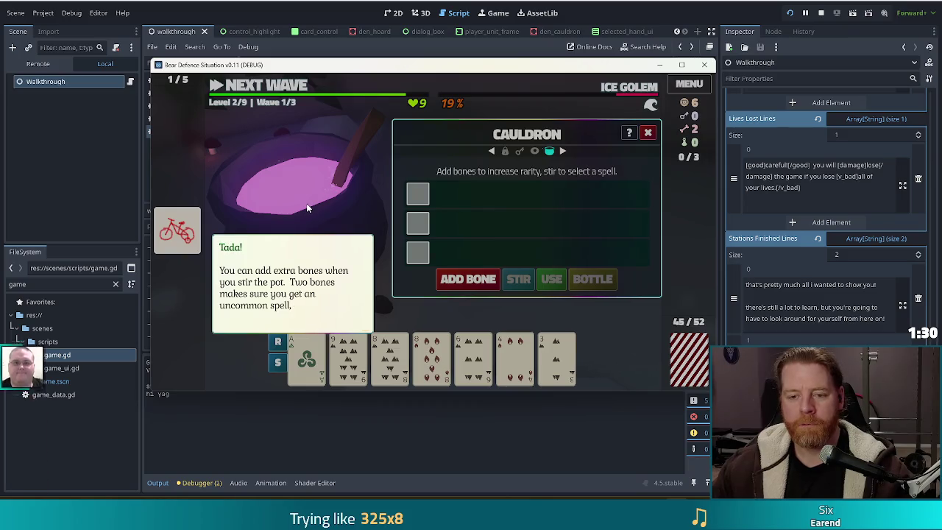
{"action": "left_click", "coordinate": [219, 278]}
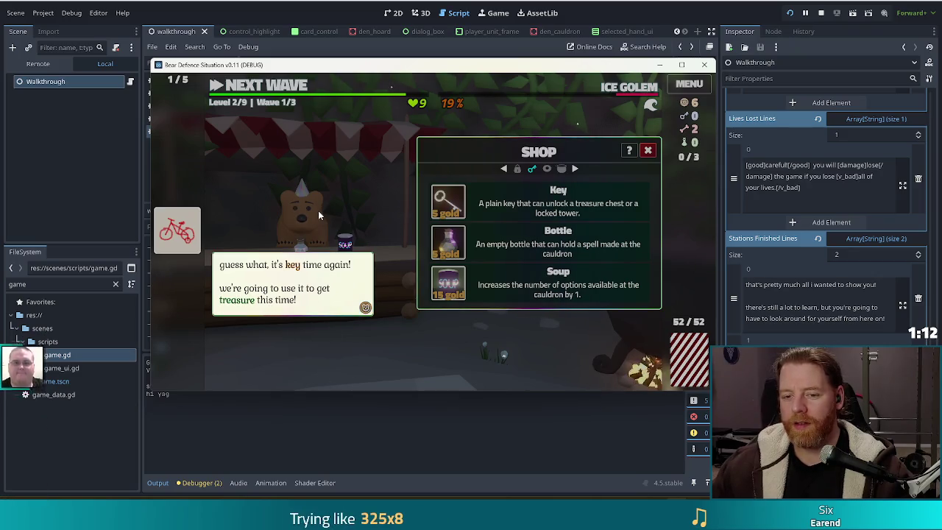
Step: Dismiss the key-time tip and buy a key from the shop for 5 gold
{"action": "left_click", "coordinate": [350, 209]}
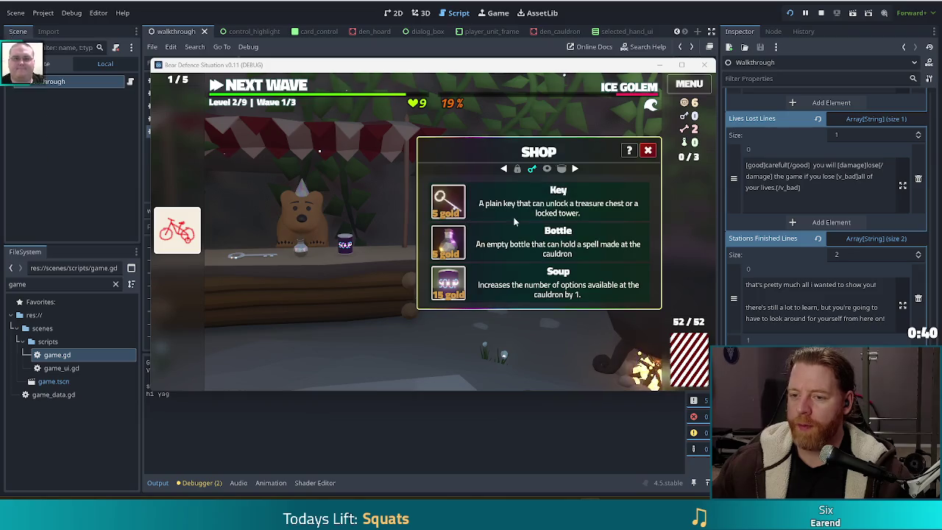
{"action": "left_click", "coordinate": [456, 209]}
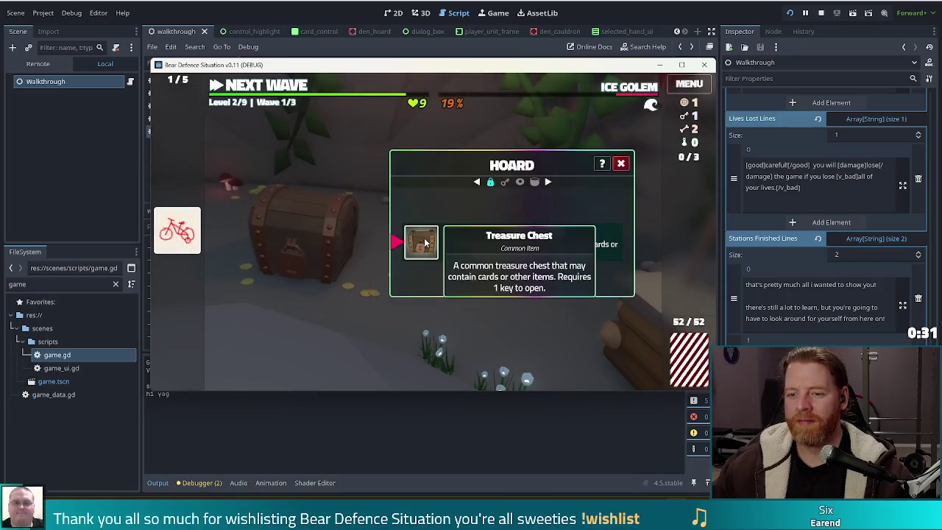
Step: Open the treasure chest with the key and select the K loot card
{"action": "left_click", "coordinate": [434, 243]}
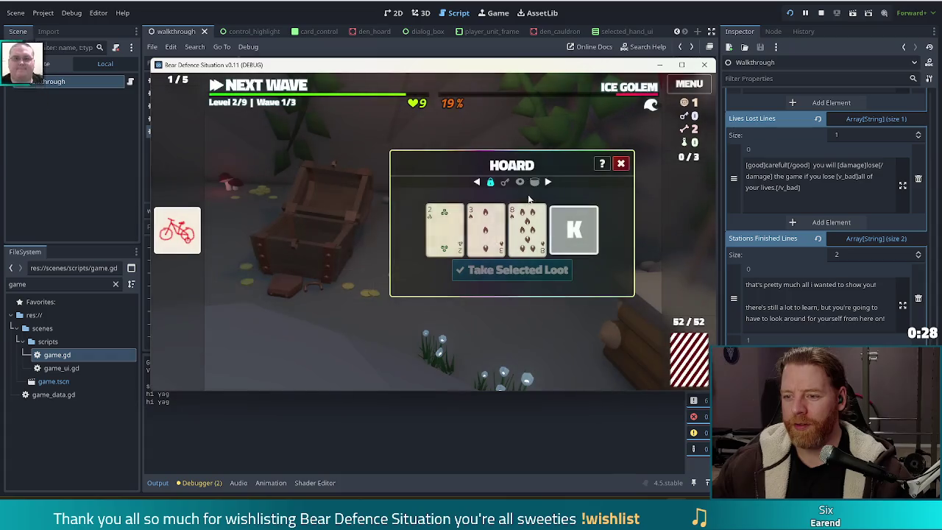
{"action": "left_click", "coordinate": [573, 225]}
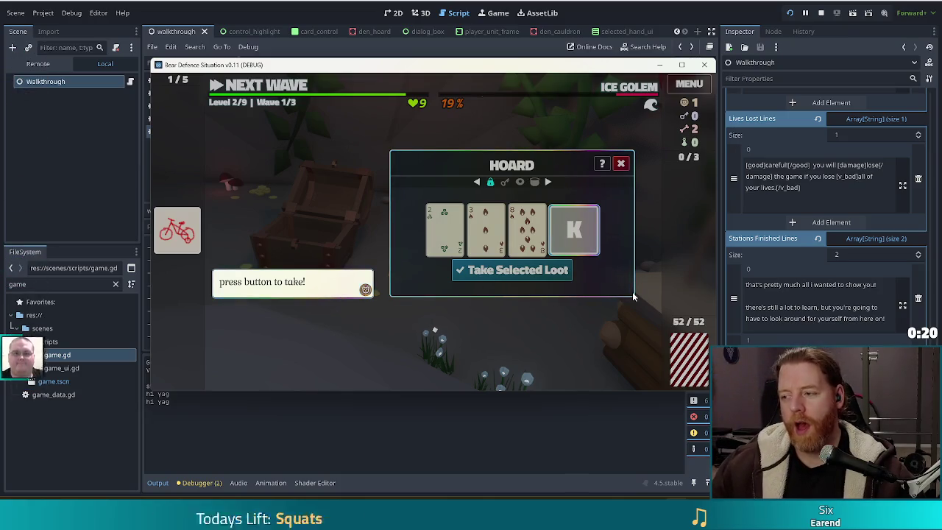
{"action": "left_click", "coordinate": [600, 259]}
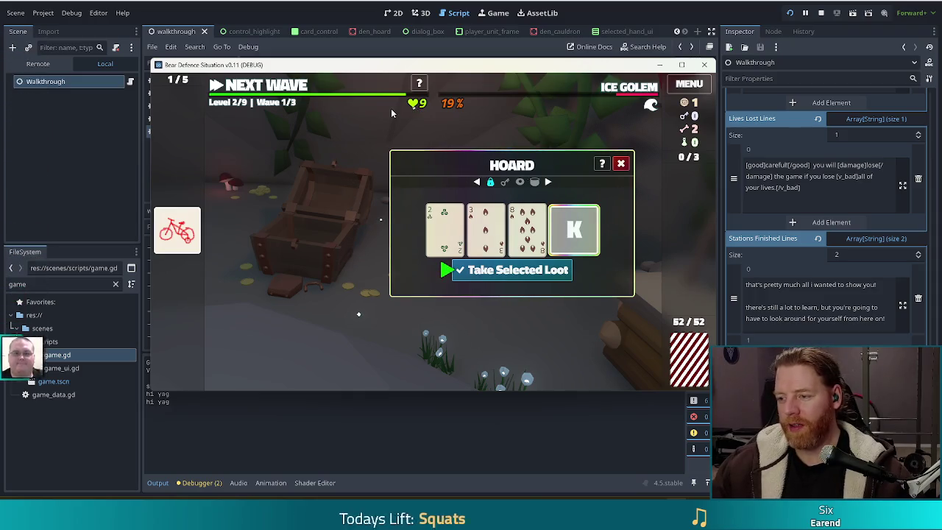
Step: Take the selected K loot from the hoard and return to the den
{"action": "mouse_move", "coordinate": [470, 254]}
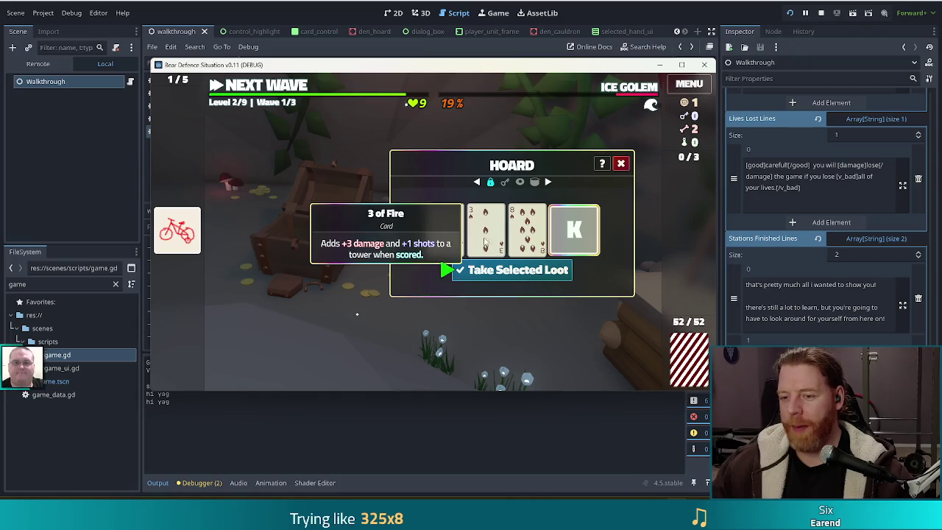
{"action": "mouse_move", "coordinate": [528, 234]}
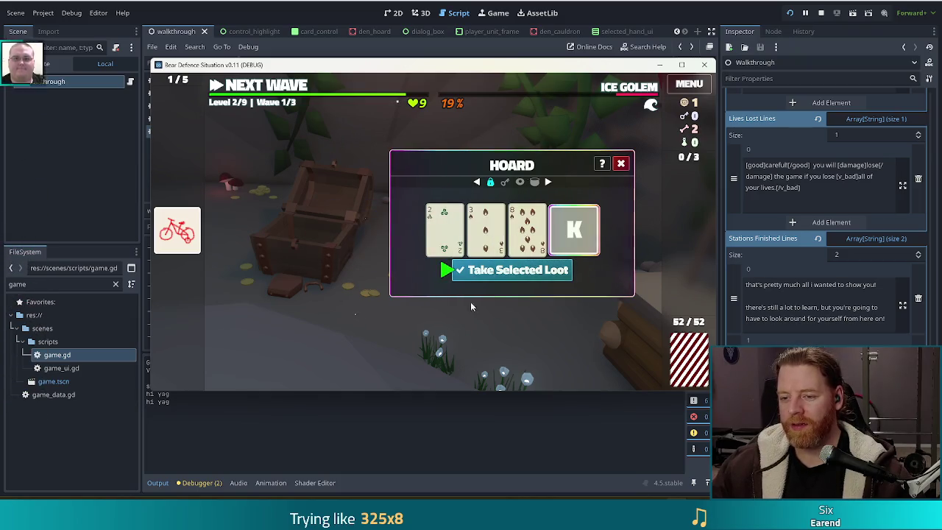
{"action": "left_click", "coordinate": [471, 271]}
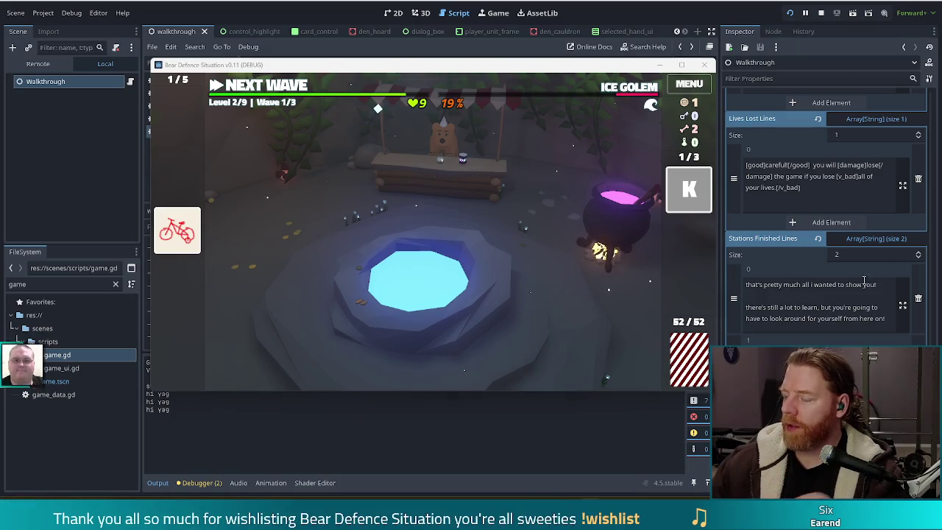
Step: Close the running game window to return to walkthrough.gd
{"action": "left_click", "coordinate": [452, 167]}
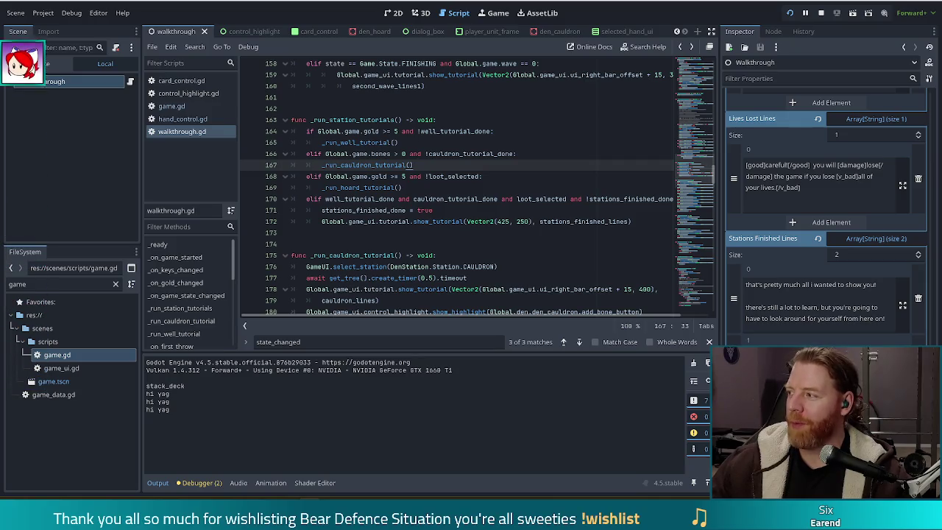
Step: Switch from Godot to the Chrome window showing the Twitch clip 'WAIT NO'
{"action": "key", "text": "alt+Tab"}
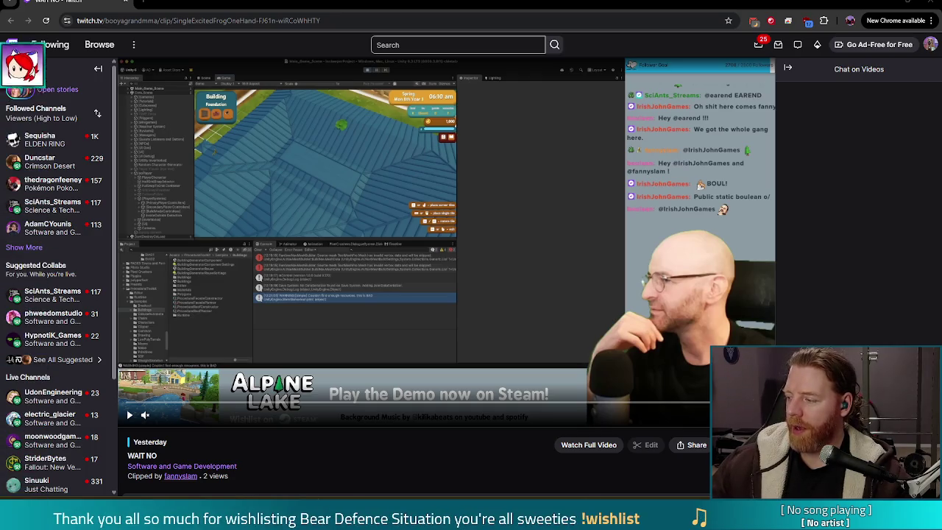
Step: Dismiss the tab menu and resume the 'WAIT NO' clip so it plays to the end
{"action": "right_click", "coordinate": [118, 6]}
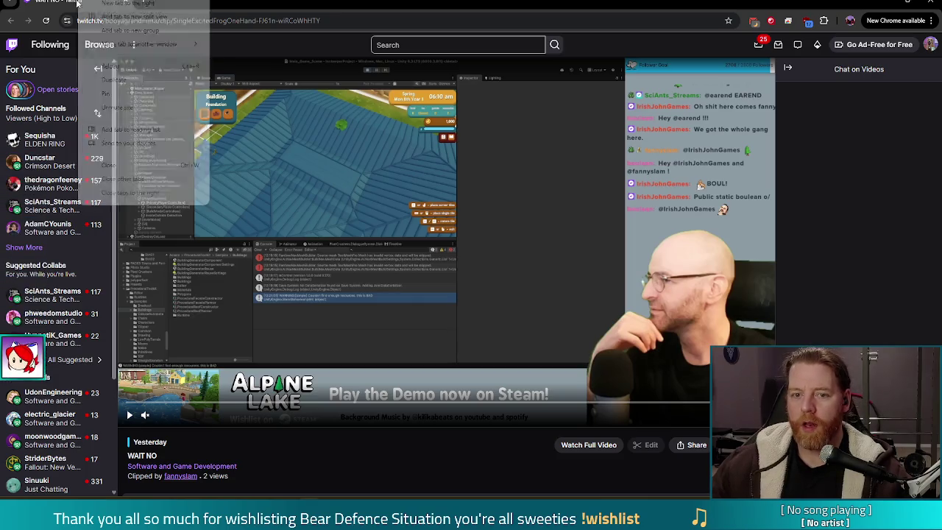
{"action": "left_click", "coordinate": [116, 128]}
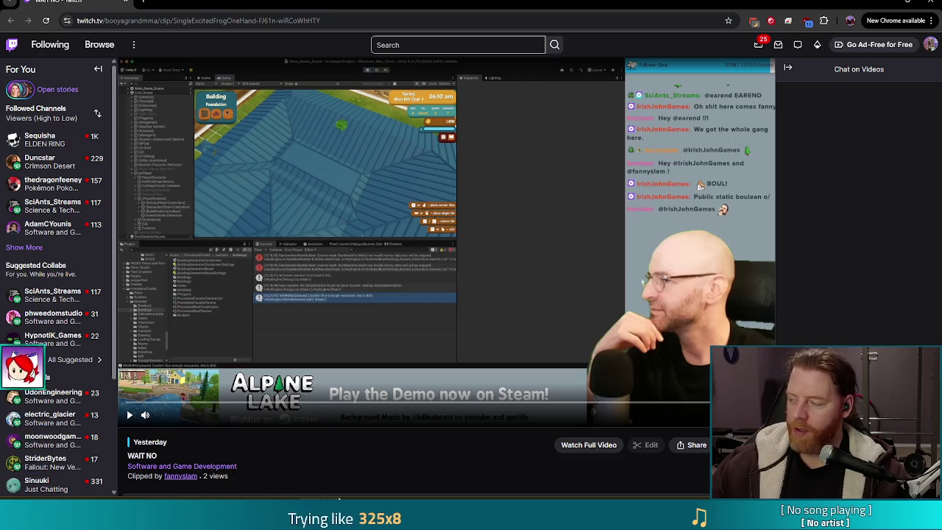
{"action": "mouse_move", "coordinate": [332, 524]}
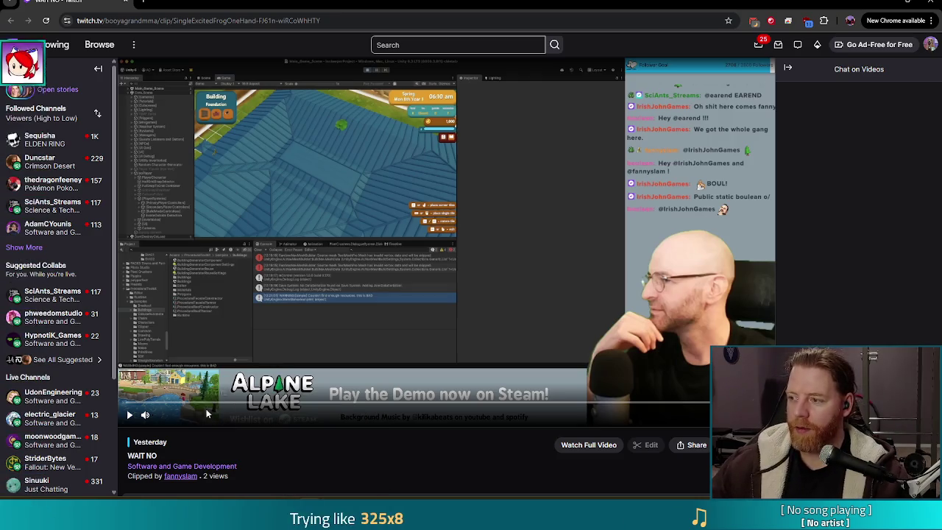
{"action": "mouse_move", "coordinate": [129, 431]}
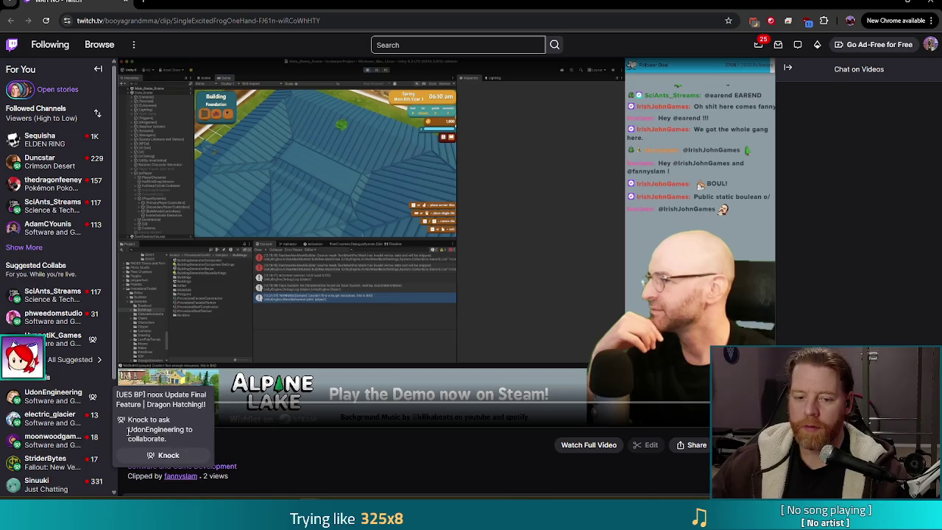
{"action": "left_click", "coordinate": [128, 415]}
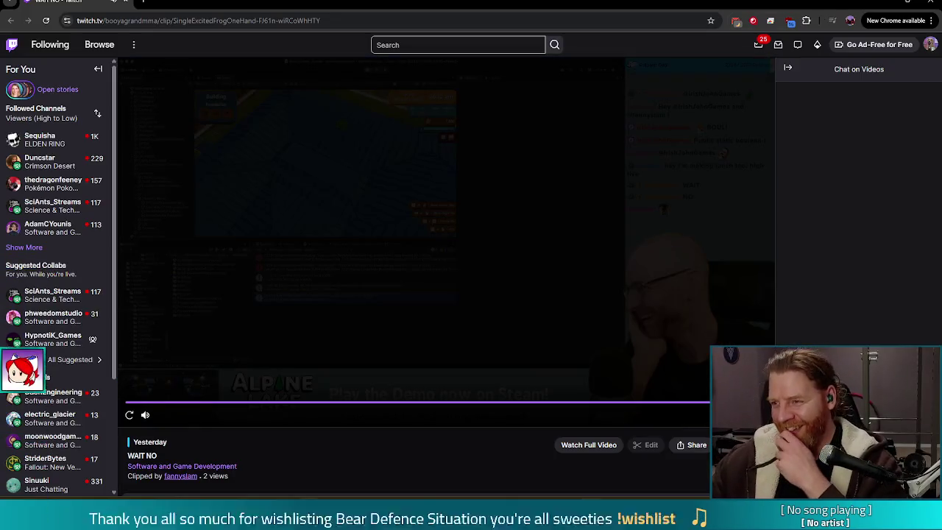
Step: Close the Chrome window with the Twitch clip to return to walkthrough.gd
{"action": "left_click", "coordinate": [931, 2]}
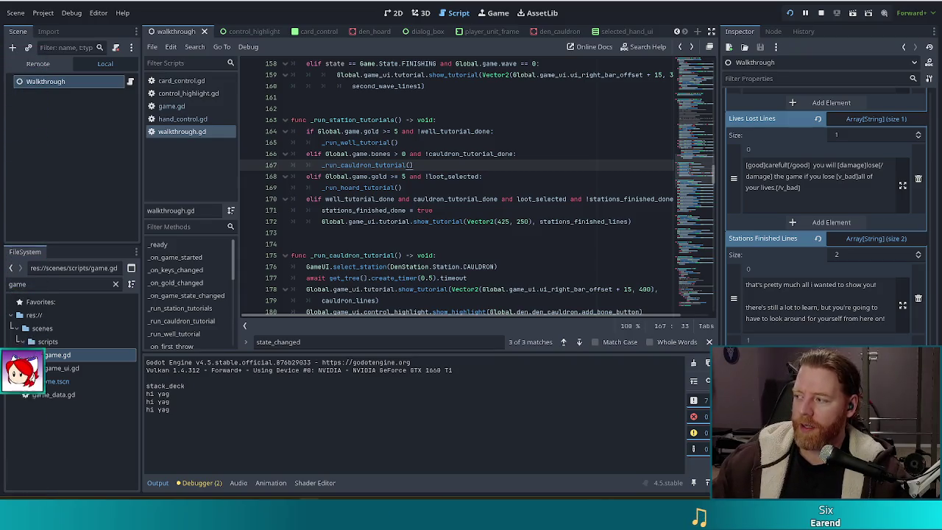
Step: Bring the Steam page over Godot and play the Bear Defence Situation trailer fullscreen
{"action": "left_click_drag", "start_coordinate": [941, 144], "coordinate": [856, 144]}
{"action": "left_click", "coordinate": [212, 388]}
{"action": "left_click", "coordinate": [554, 361]}
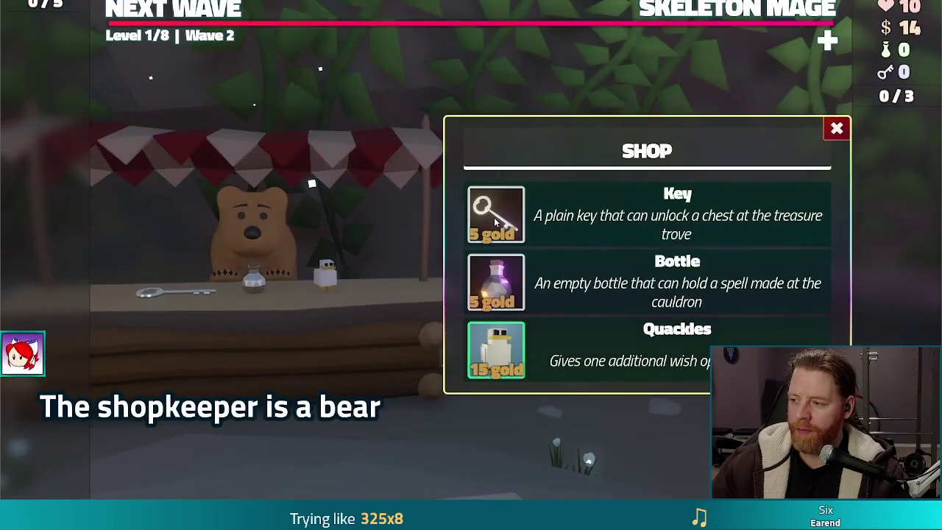
Step: Watch the Bear Defence Situation trailer, exit fullscreen, and return to walkthrough.gd in Godot
{"action": "left_click", "coordinate": [495, 221]}
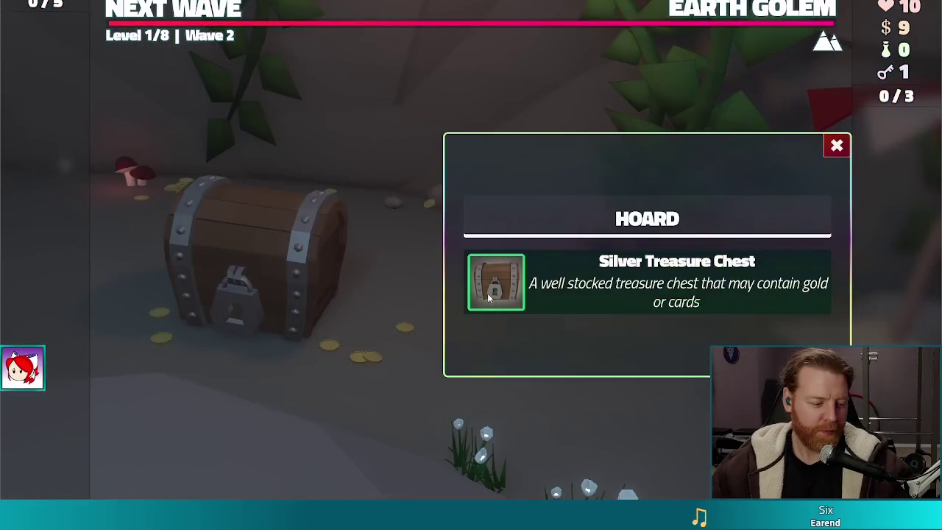
{"action": "left_click", "coordinate": [488, 293]}
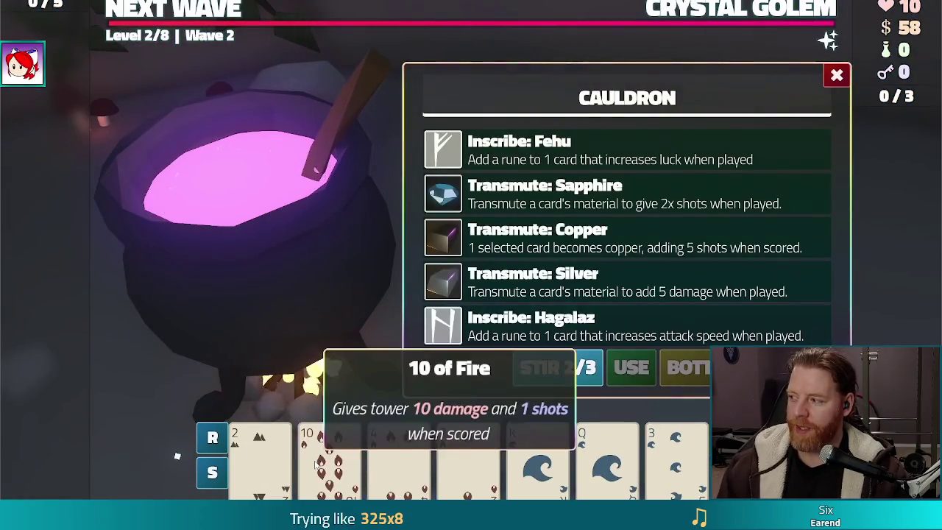
{"action": "left_click", "coordinate": [589, 195]}
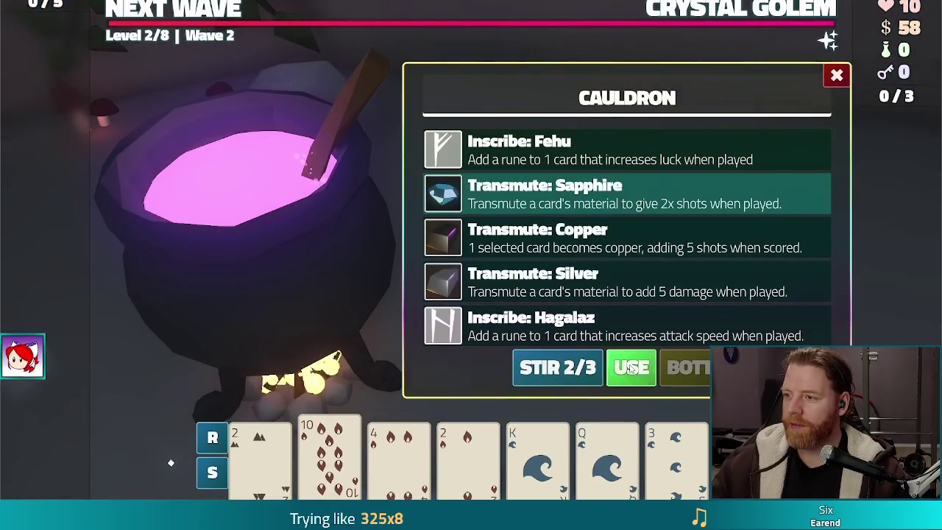
{"action": "left_click", "coordinate": [632, 368]}
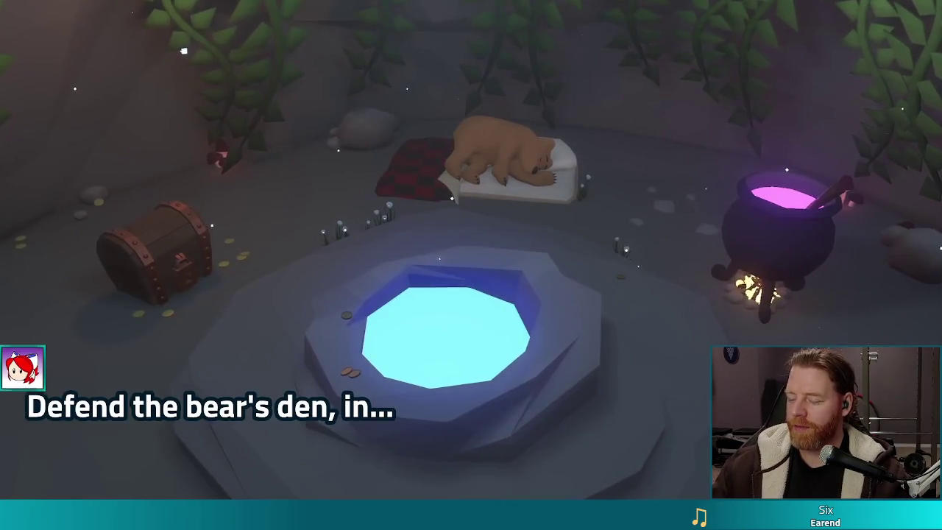
{"action": "mouse_move", "coordinate": [925, 252]}
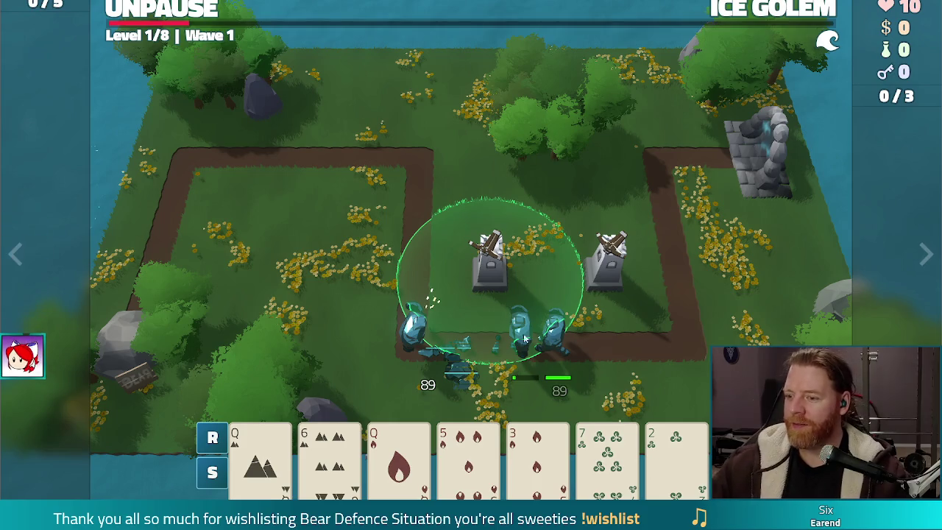
{"action": "key", "text": "Escape"}
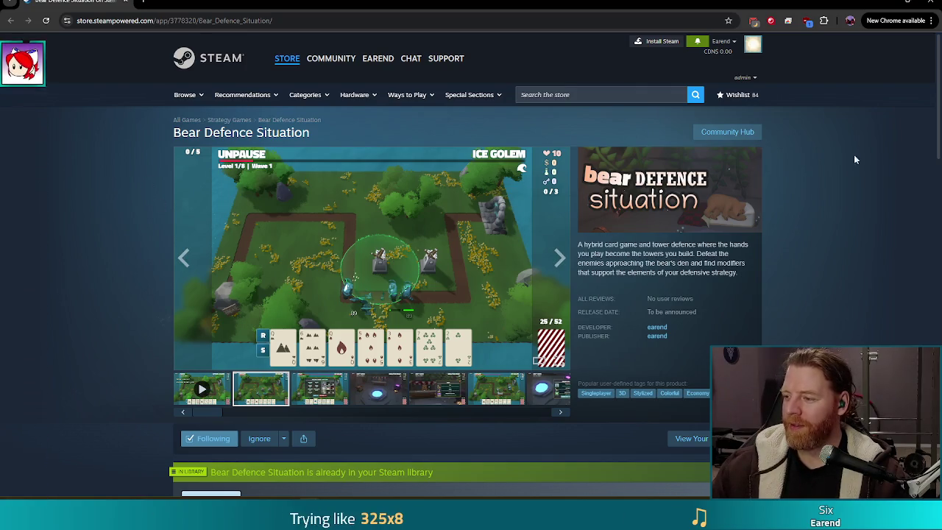
{"action": "key", "text": "alt+Tab"}
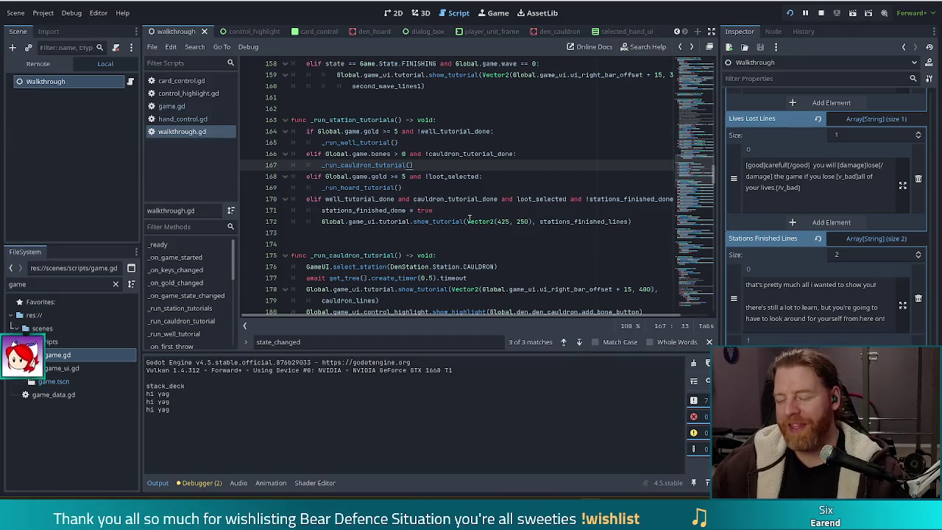
Step: Read the Vector2 documentation tooltip, then switch to the YouTube video 'DEDOTADED WAM'
{"action": "mouse_move", "coordinate": [475, 221]}
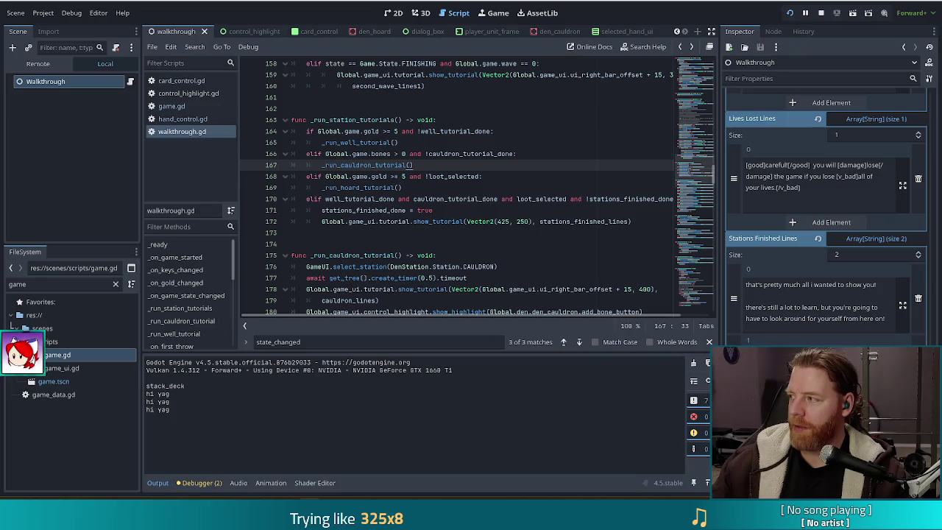
{"action": "key", "text": "alt+Tab"}
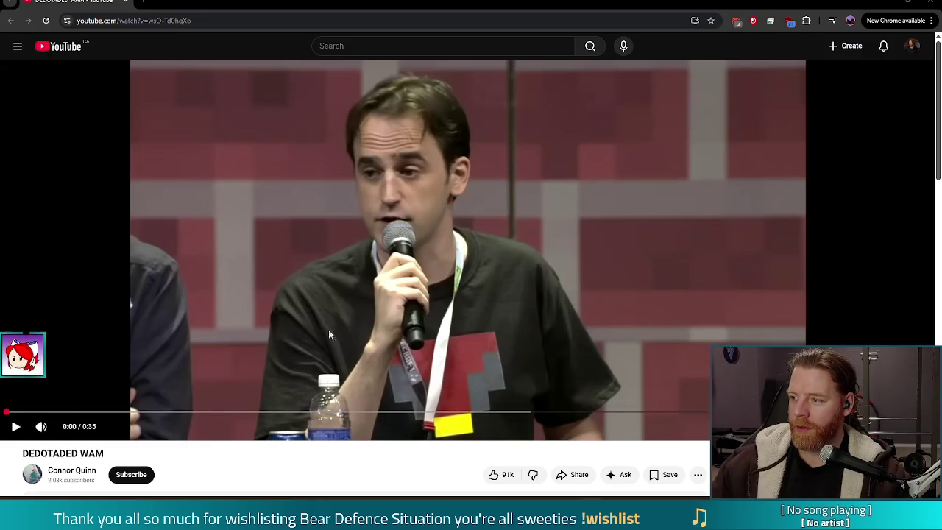
Step: Play 'DEDOTADED WAM' to the end and close Chrome to return to Godot
{"action": "left_click", "coordinate": [15, 427]}
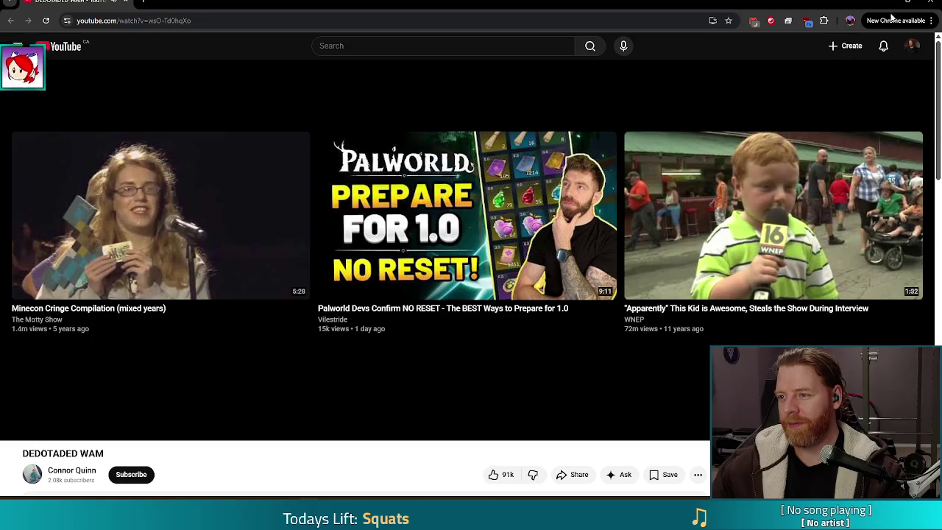
{"action": "left_click", "coordinate": [933, 3]}
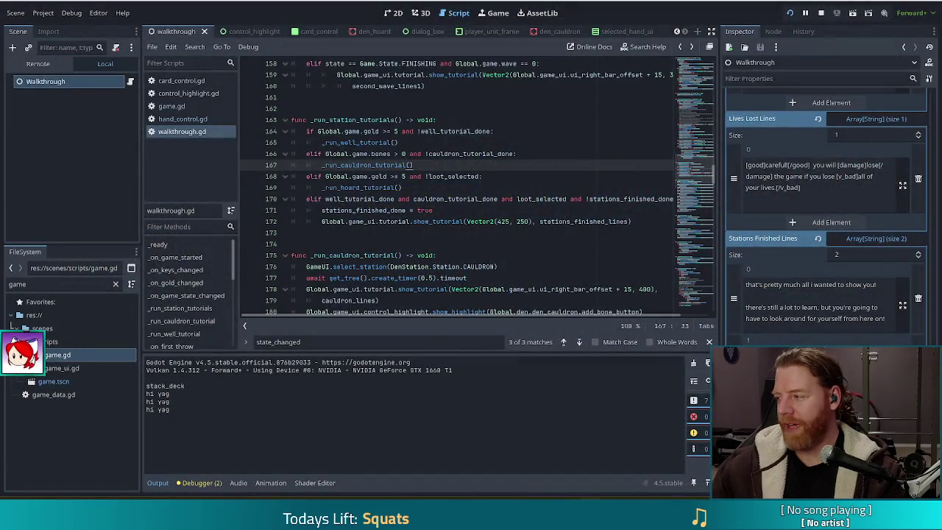
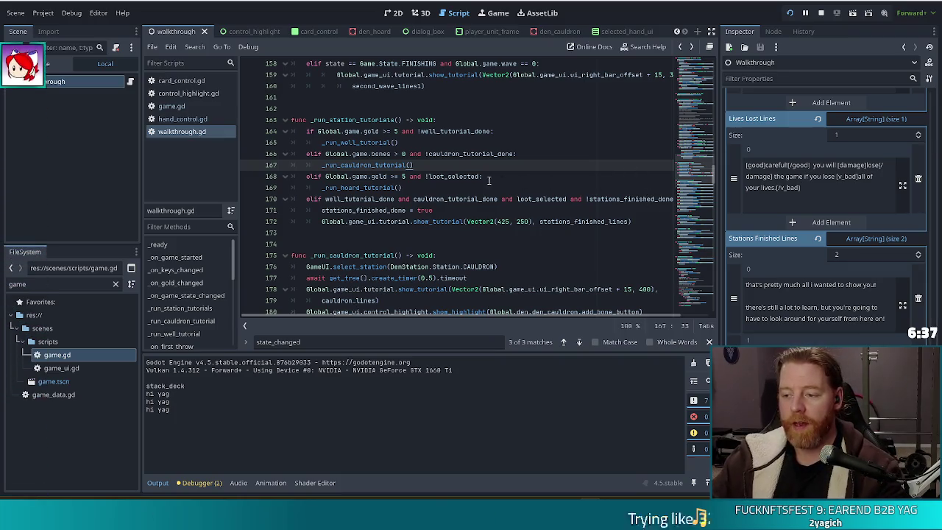
Step: In _run_hoard_tutorial, change the line 228 highlight target from den_hoard to den_shop
{"action": "key", "text": "Down"}
{"action": "key", "text": "Down"}
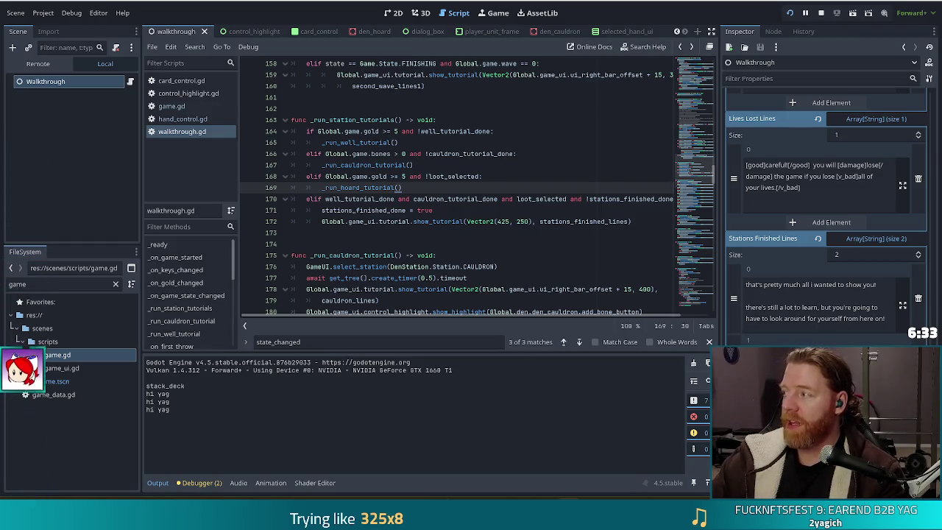
{"action": "left_click", "coordinate": [357, 142]}
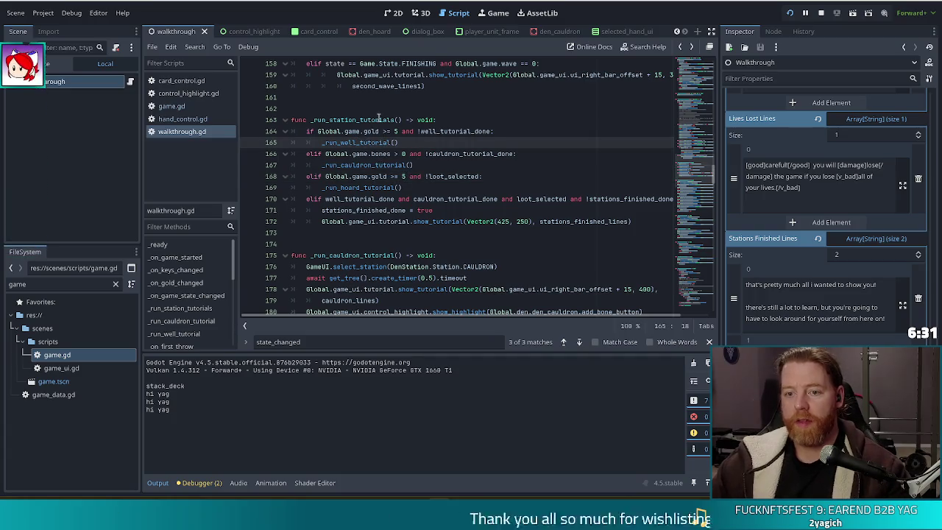
{"action": "left_click", "coordinate": [368, 187], "text": "ctrl"}
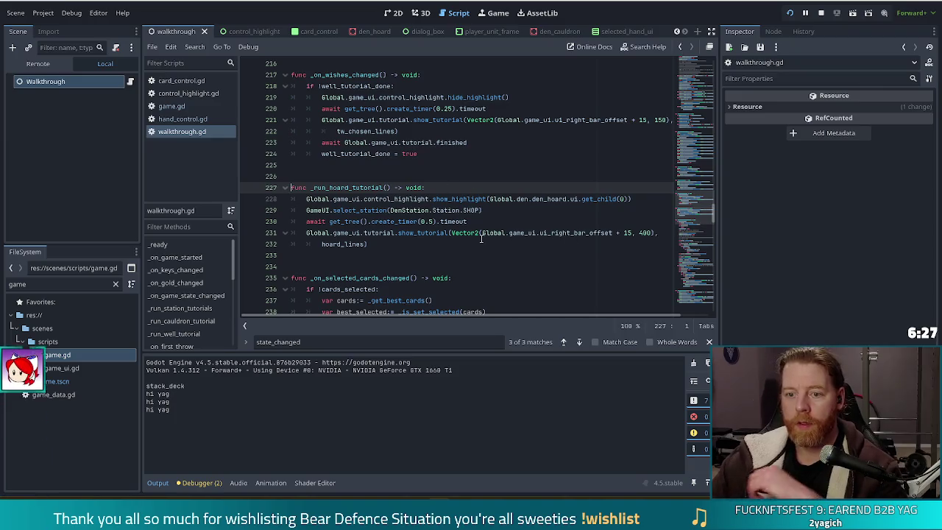
{"action": "left_click", "coordinate": [654, 201]}
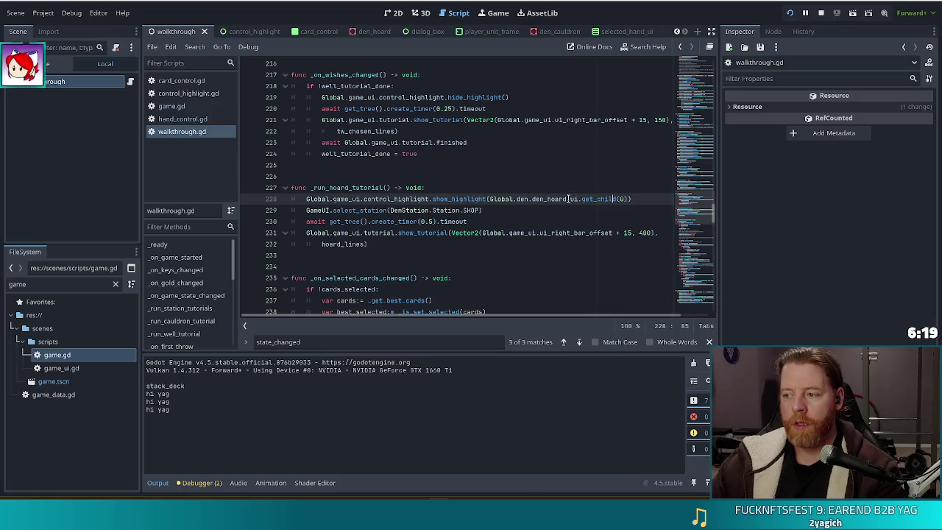
{"action": "left_click_drag", "start_coordinate": [567, 199], "coordinate": [547, 203]}
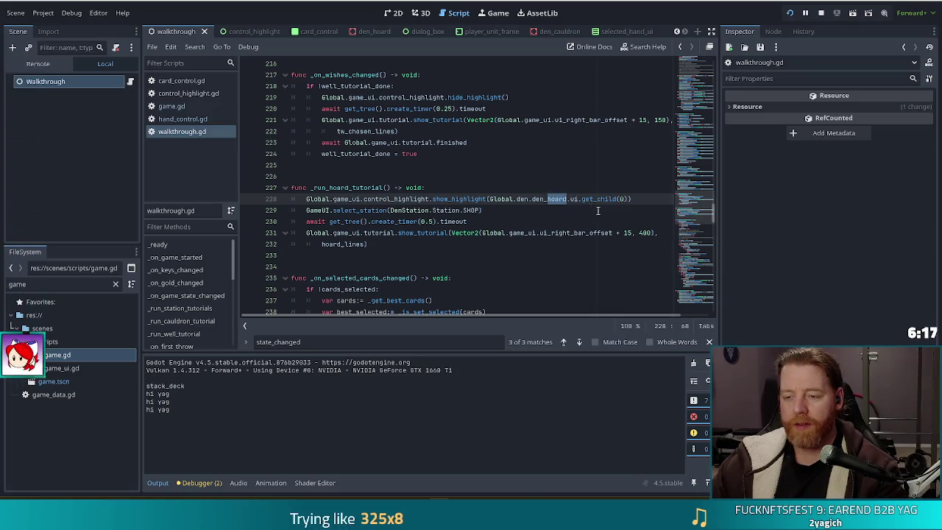
{"action": "type", "text": "shop"}
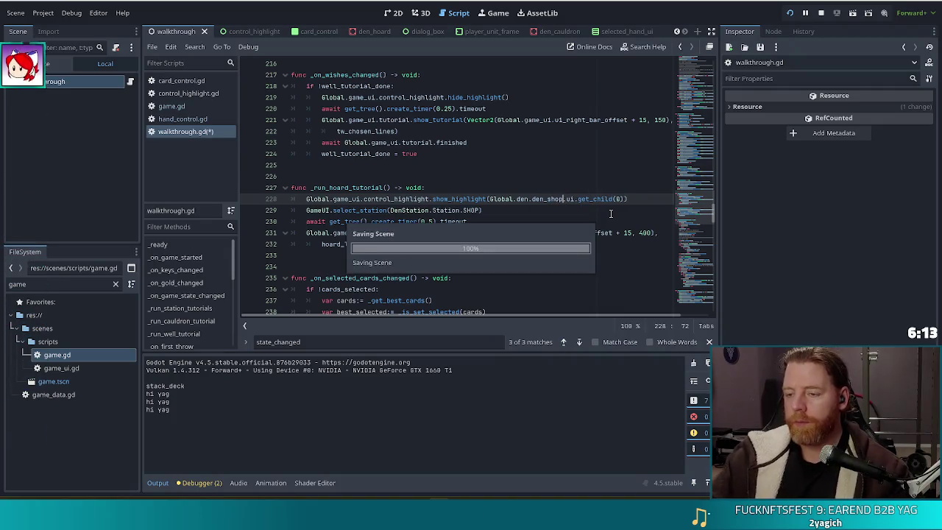
{"action": "key", "text": "Escape"}
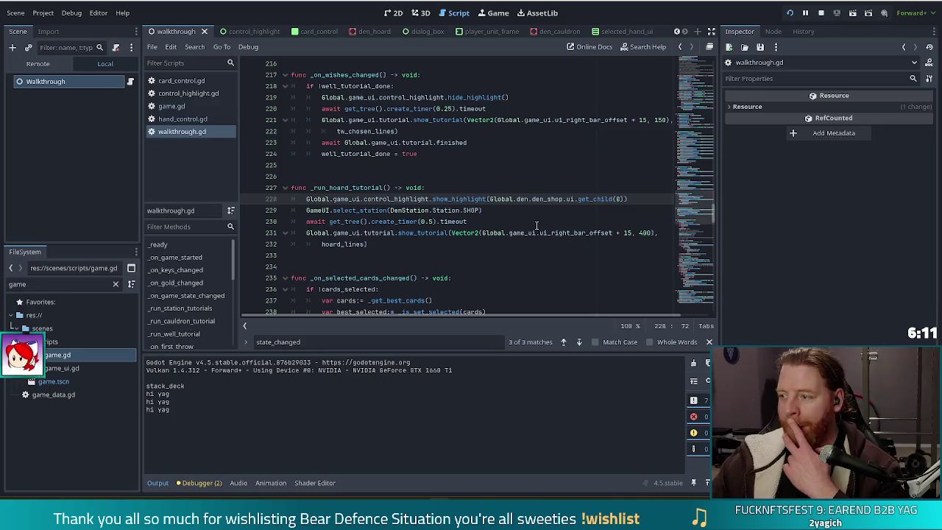
Step: Check the select_station line, then begin a script search for 'unpause'
{"action": "left_click", "coordinate": [451, 211]}
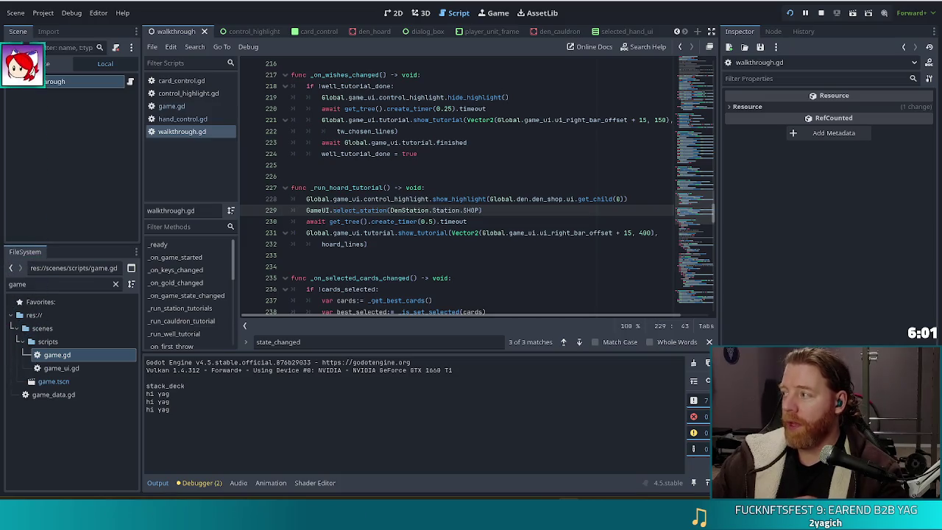
{"action": "left_click", "coordinate": [514, 198]}
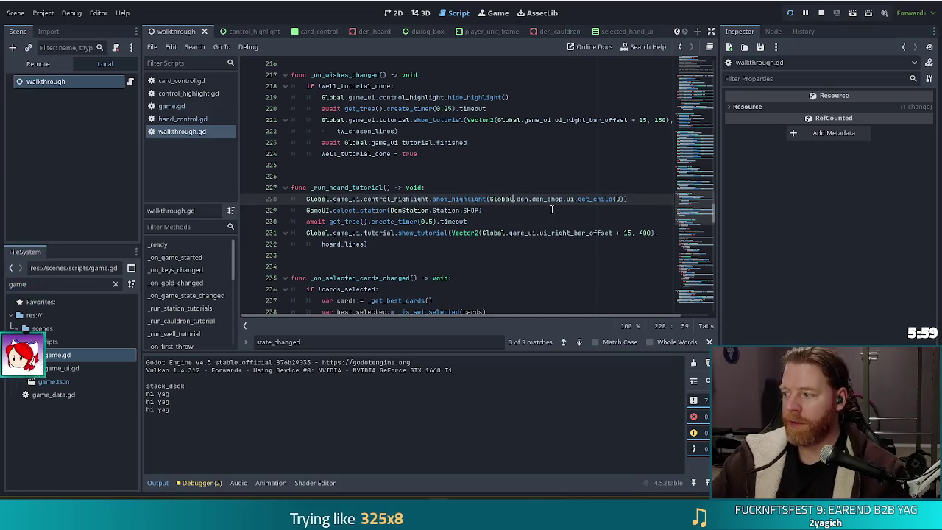
{"action": "key", "text": "ctrl+f"}
{"action": "type", "text": "unpause"}
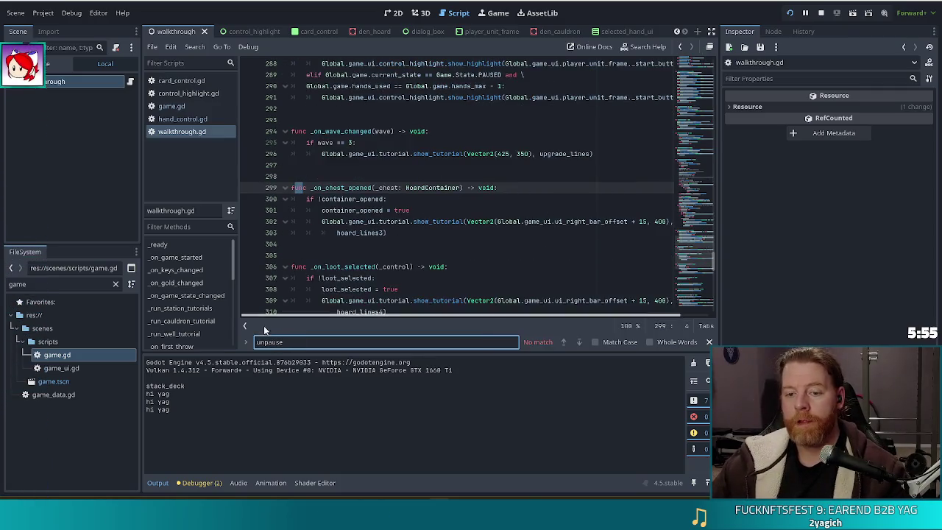
Step: Search the script for 'lives' and locate the show_highlight line in _on_lives_changed
{"action": "key", "text": "BackSpace"}
{"action": "key", "text": "BackSpace"}
{"action": "key", "text": "BackSpace"}
{"action": "type", "text": "lives"}
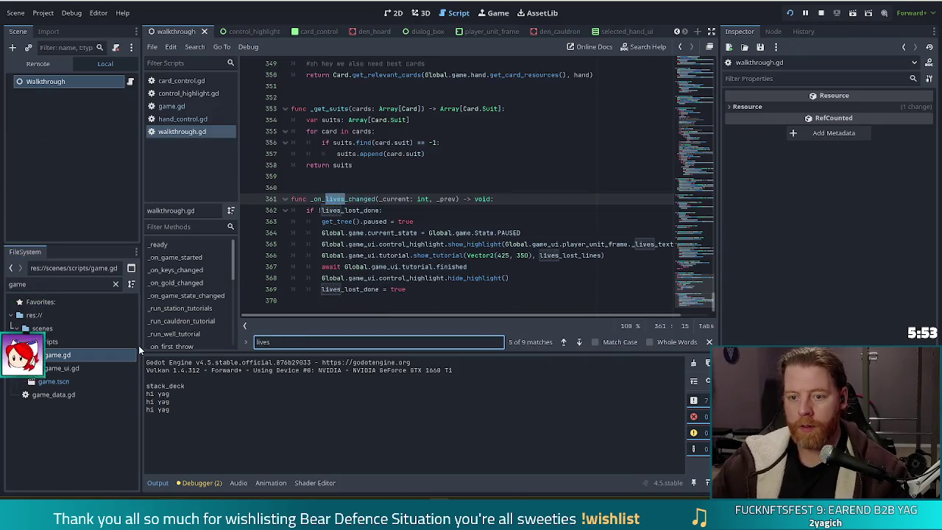
{"action": "left_click", "coordinate": [363, 244]}
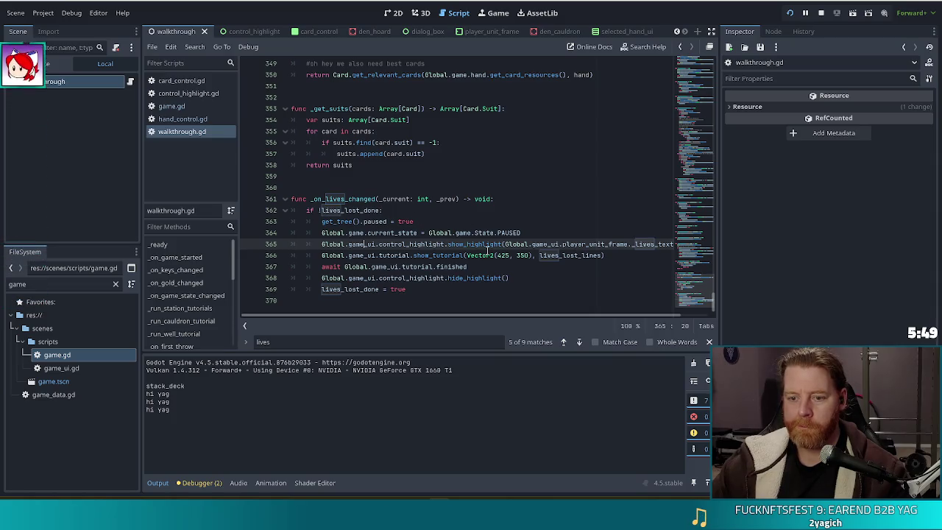
{"action": "mouse_move", "coordinate": [487, 255]}
{"action": "left_click", "coordinate": [434, 277]}
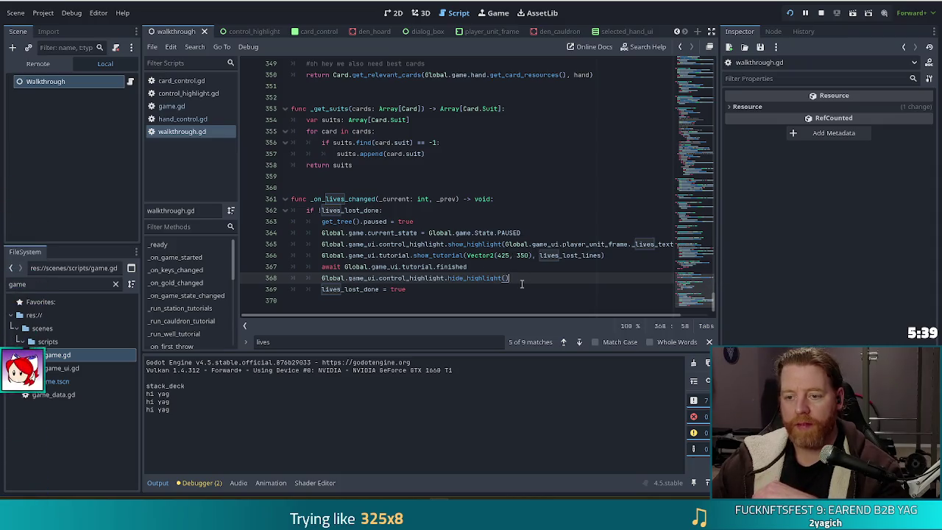
{"action": "left_click", "coordinate": [553, 244]}
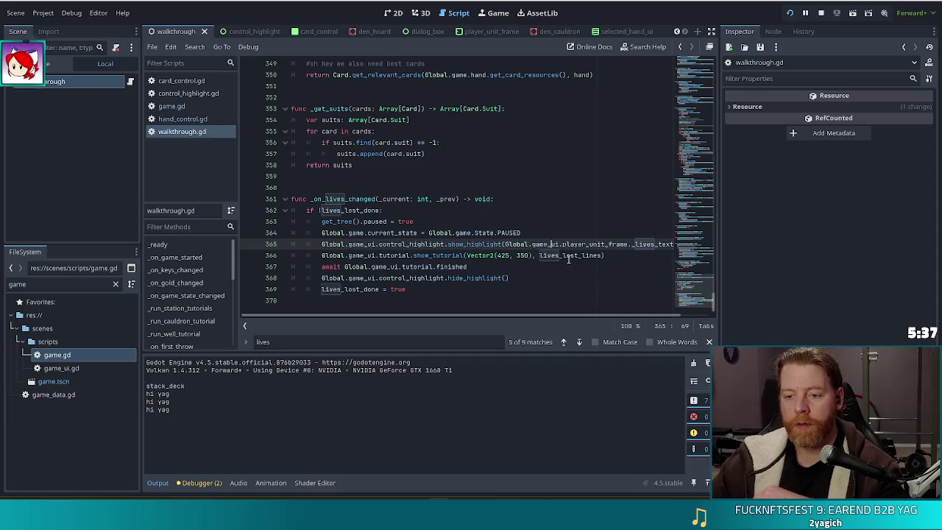
{"action": "mouse_move", "coordinate": [559, 263]}
Step: Copy the show_highlight line and paste it after hide_highlight() on line 368
{"action": "key", "text": "End"}
{"action": "key", "text": "shift+Up"}
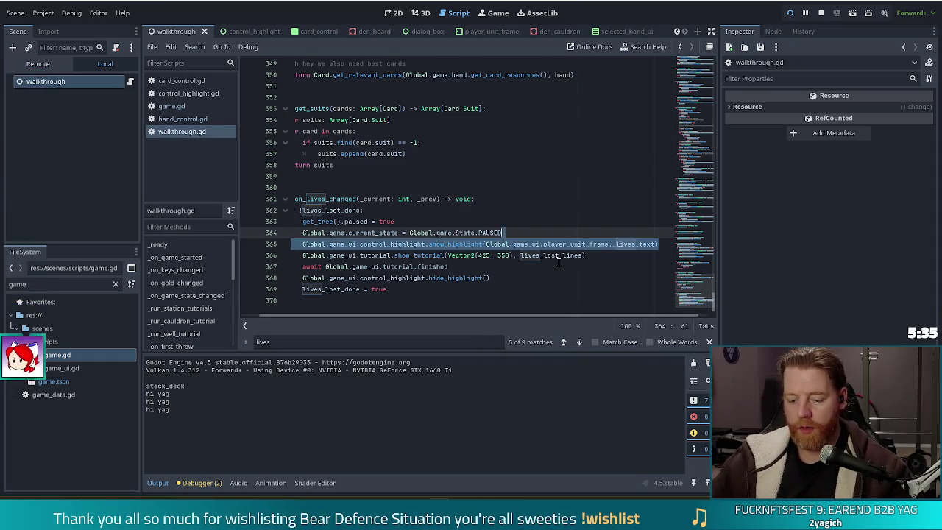
{"action": "left_click", "coordinate": [502, 277]}
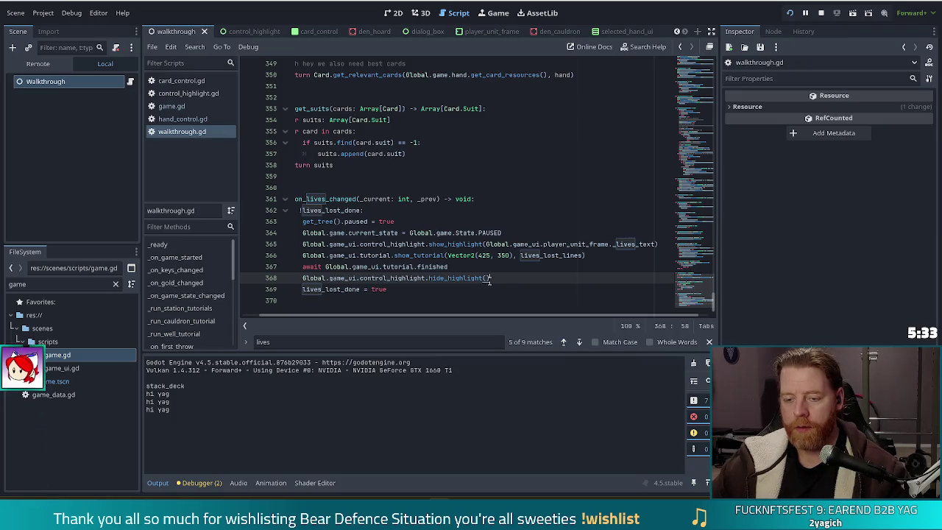
{"action": "type", "text": "Global.game_ui.control_highlight.show_highlight(Global.game_ui.player_unit_frame._lives_text)"}
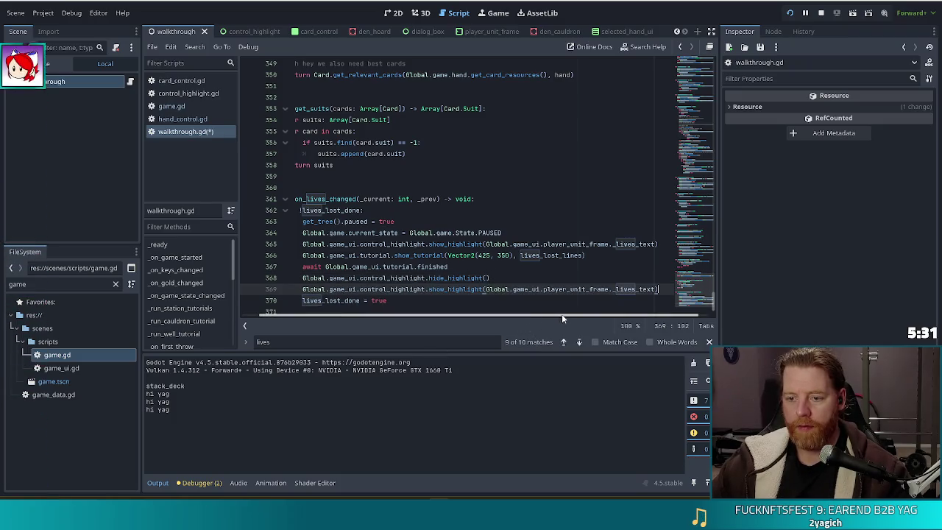
Step: Retarget the pasted line from _lives_text to _start_button and save the script
{"action": "left_click_drag", "start_coordinate": [486, 288], "coordinate": [635, 289]}
{"action": "left_click", "coordinate": [616, 289]}
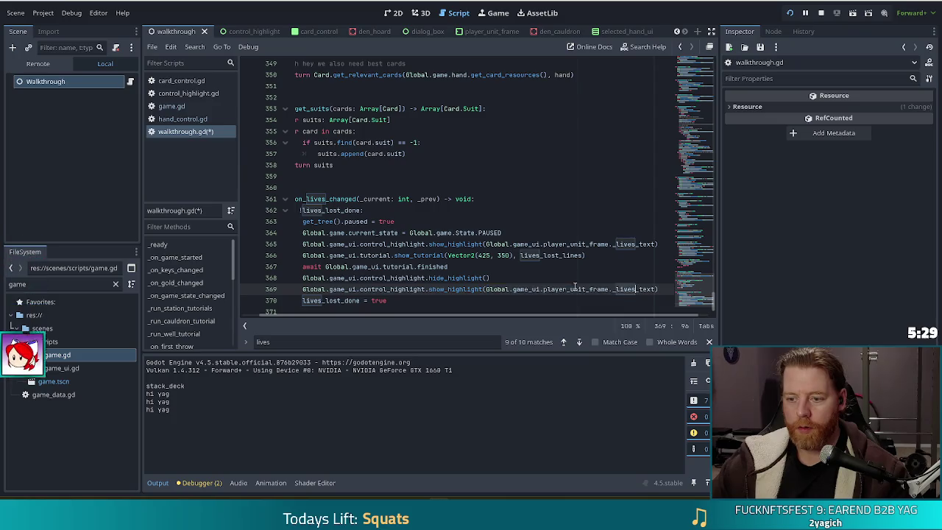
{"action": "double_click", "coordinate": [622, 289]}
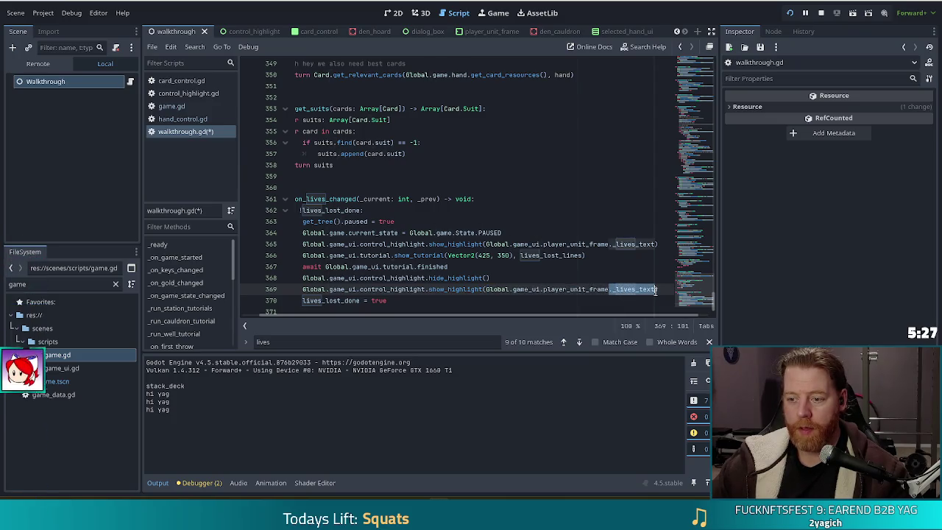
{"action": "type", "text": "."}
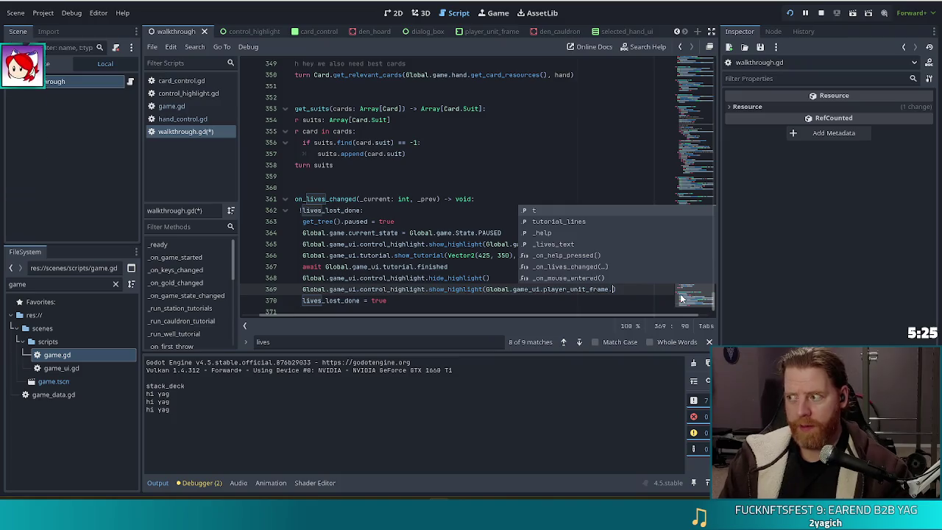
{"action": "type", "text": "sta"}
{"action": "key", "text": "Return"}
{"action": "key", "text": "ctrl+s"}
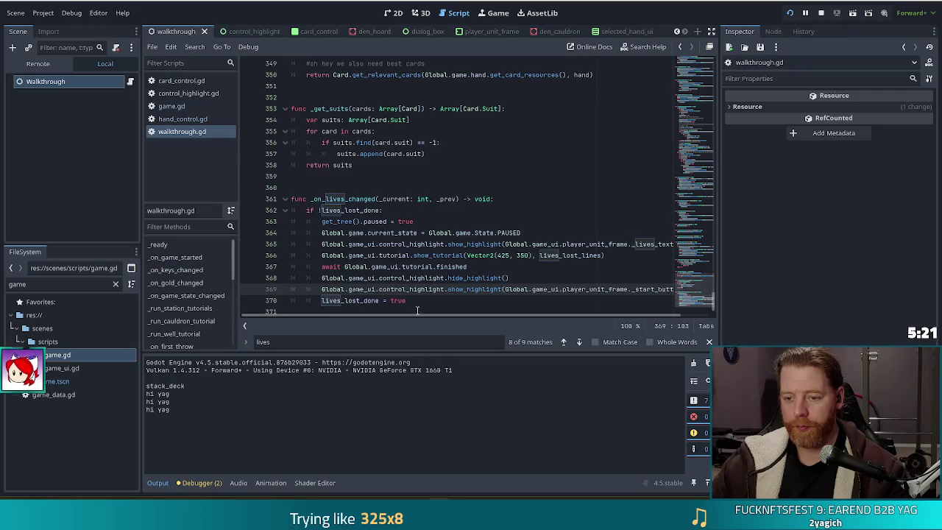
{"action": "left_click", "coordinate": [458, 267]}
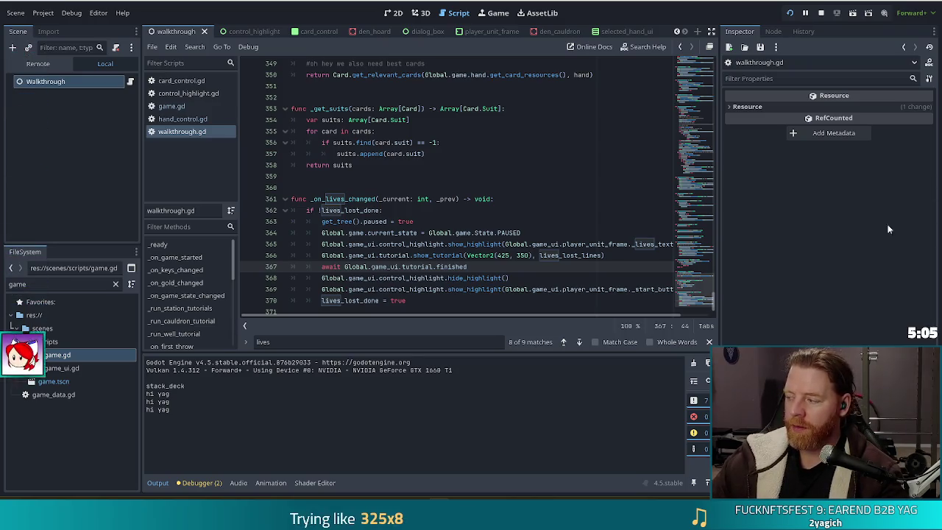
{"action": "left_click", "coordinate": [821, 12]}
Step: Launch the game, start the Tutorial, and buy a Key for 5 gold
{"action": "left_click", "coordinate": [789, 13]}
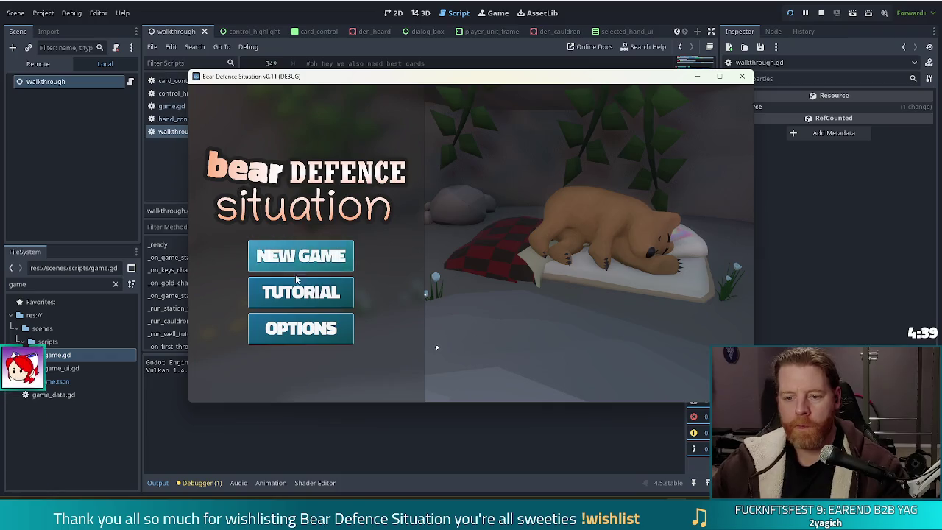
{"action": "left_click", "coordinate": [312, 294]}
{"action": "left_click", "coordinate": [455, 196]}
{"action": "left_click", "coordinate": [457, 177]}
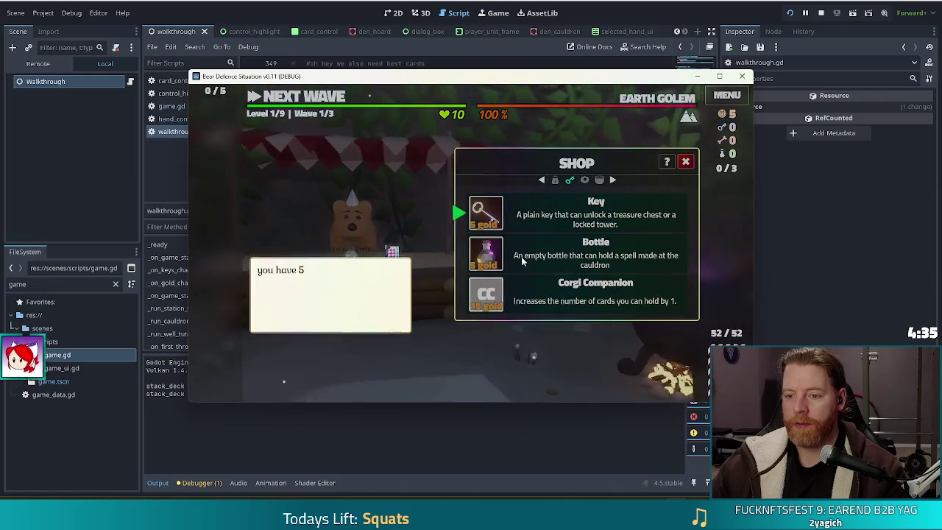
{"action": "left_click", "coordinate": [513, 215]}
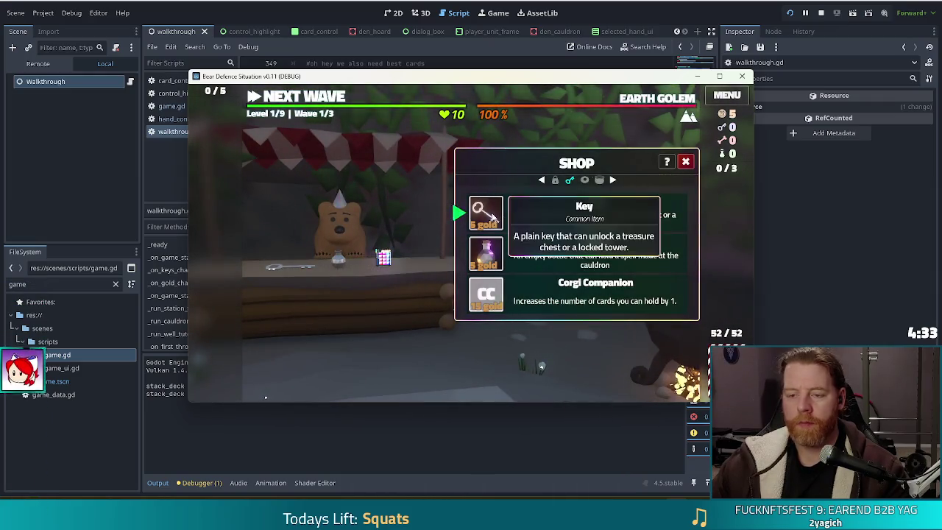
{"action": "left_click", "coordinate": [486, 213]}
{"action": "left_click", "coordinate": [329, 95]}
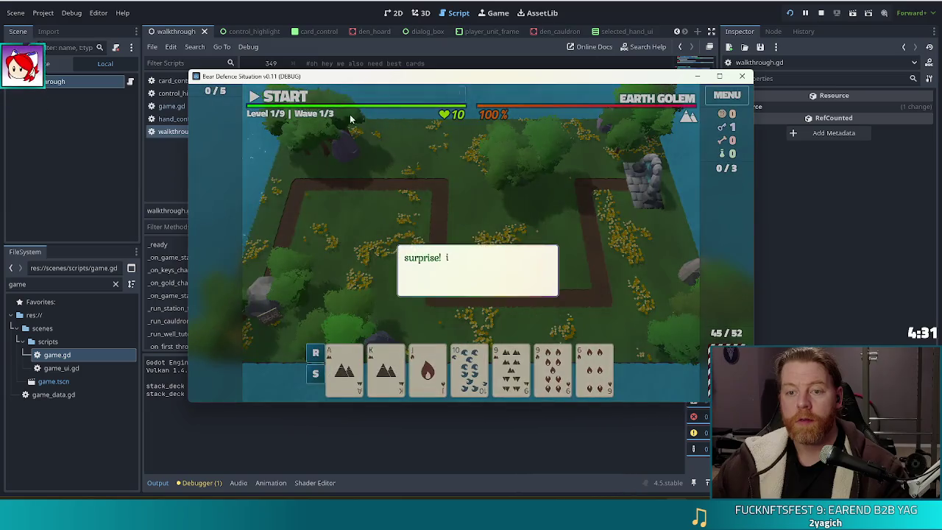
{"action": "left_click", "coordinate": [576, 216]}
{"action": "left_click", "coordinate": [660, 251]}
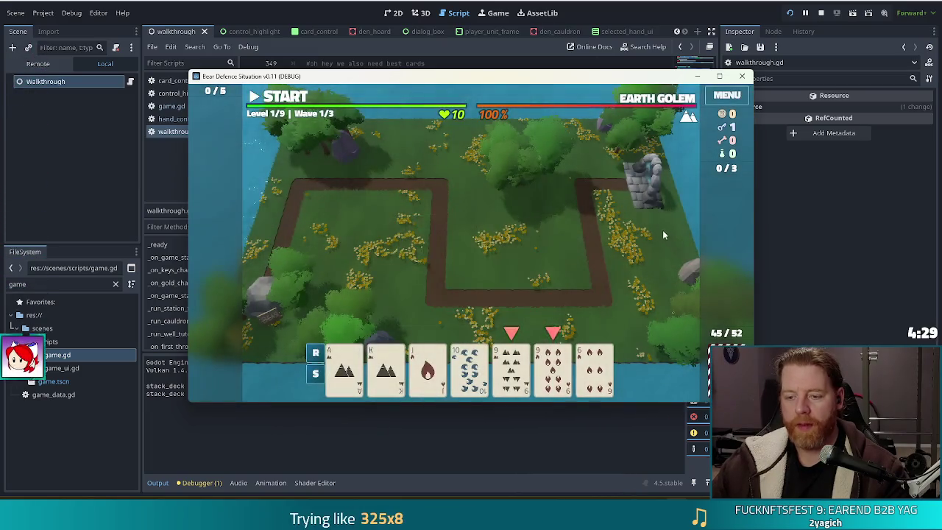
Step: Unlock the Lightning Tower with the key and build one from a pair of 9s
{"action": "left_click", "coordinate": [512, 368]}
{"action": "left_click", "coordinate": [564, 375]}
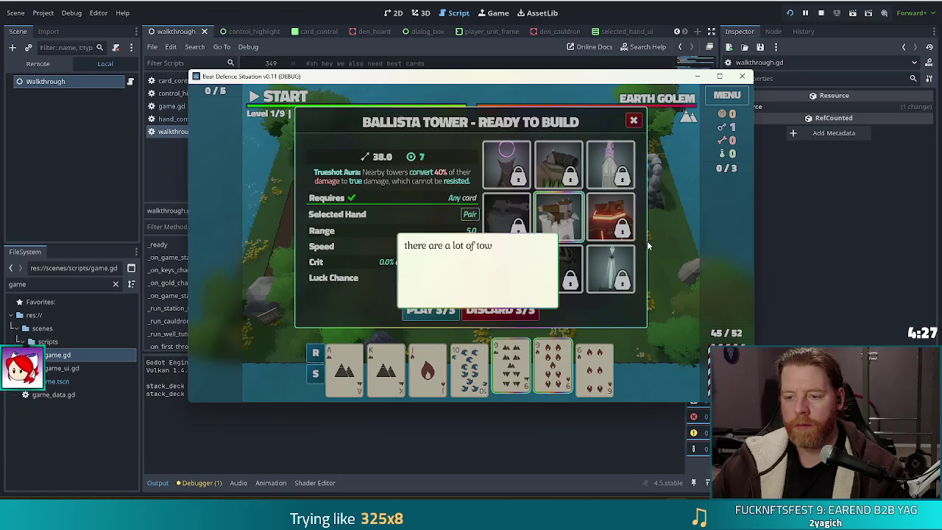
{"action": "left_click", "coordinate": [676, 243]}
{"action": "left_click", "coordinate": [678, 251]}
{"action": "left_click", "coordinate": [677, 250]}
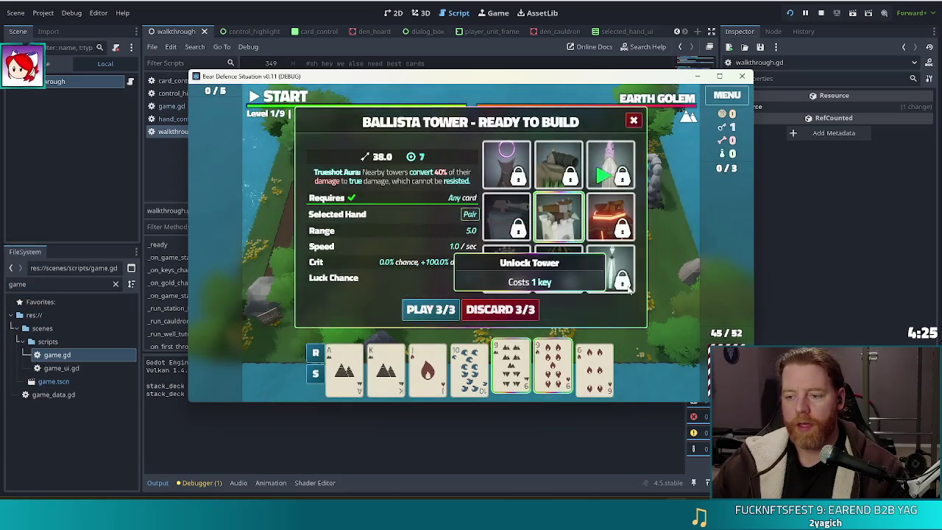
{"action": "left_click", "coordinate": [617, 280]}
{"action": "left_click", "coordinate": [685, 284]}
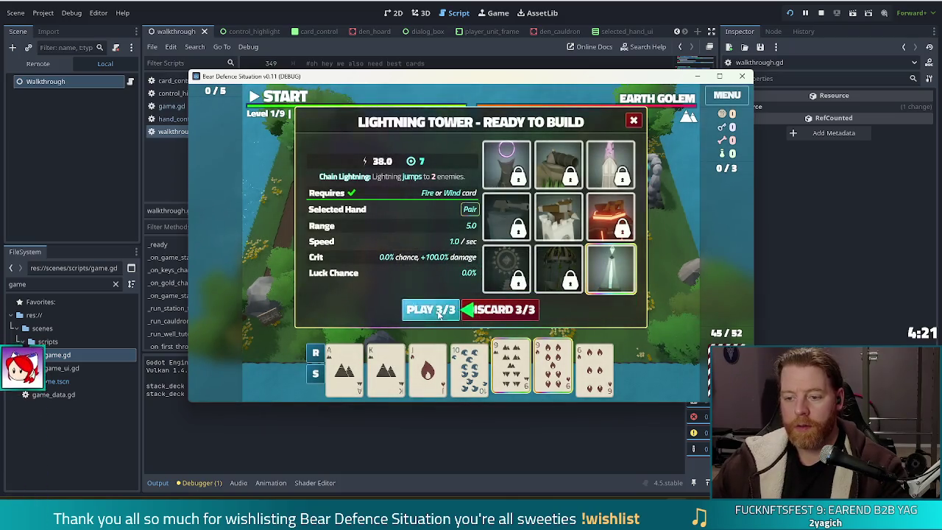
{"action": "left_click", "coordinate": [440, 310]}
{"action": "left_click", "coordinate": [560, 241]}
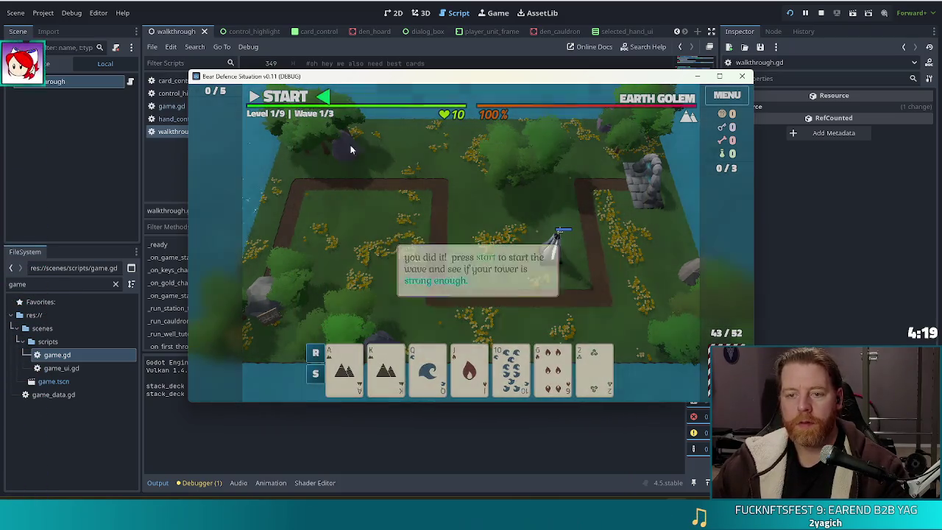
Step: Start and pause wave 1, then build a second lightning tower from a Straight inside the path bend
{"action": "key", "text": "space"}
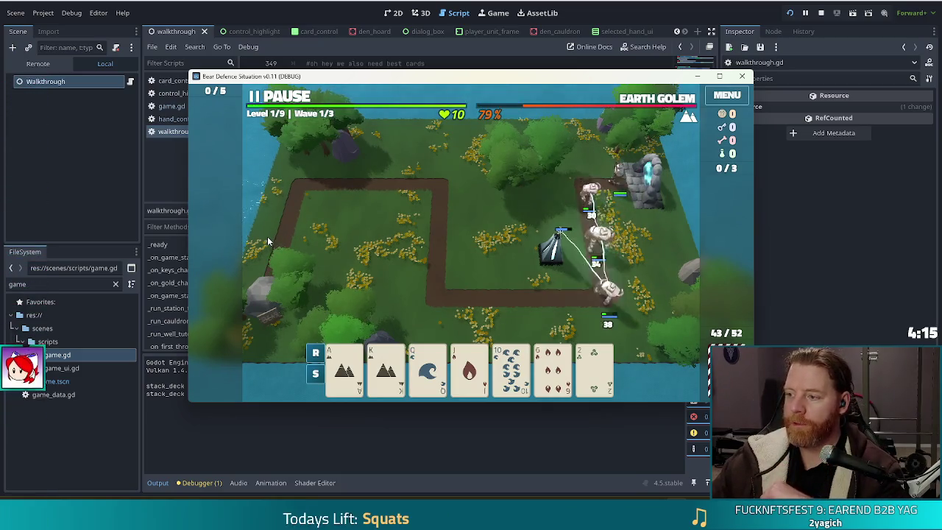
{"action": "key", "text": "space"}
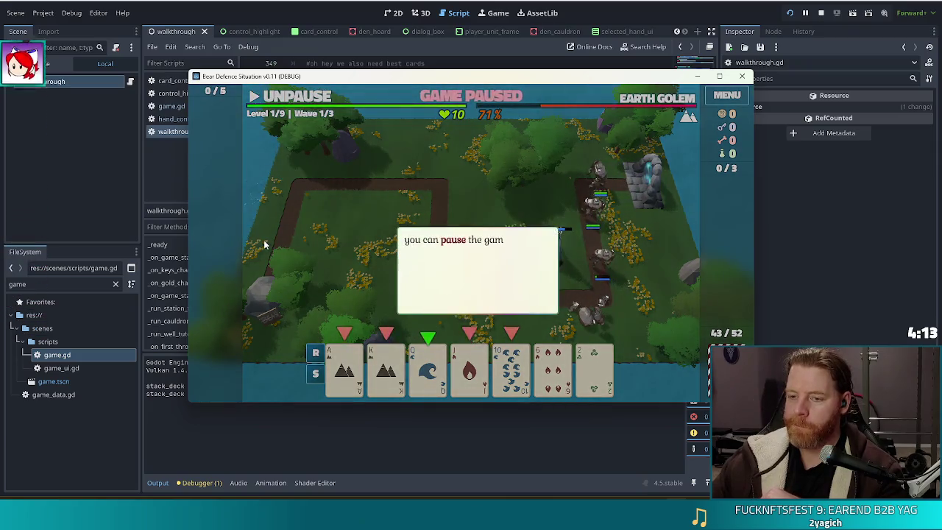
{"action": "left_click", "coordinate": [344, 252]}
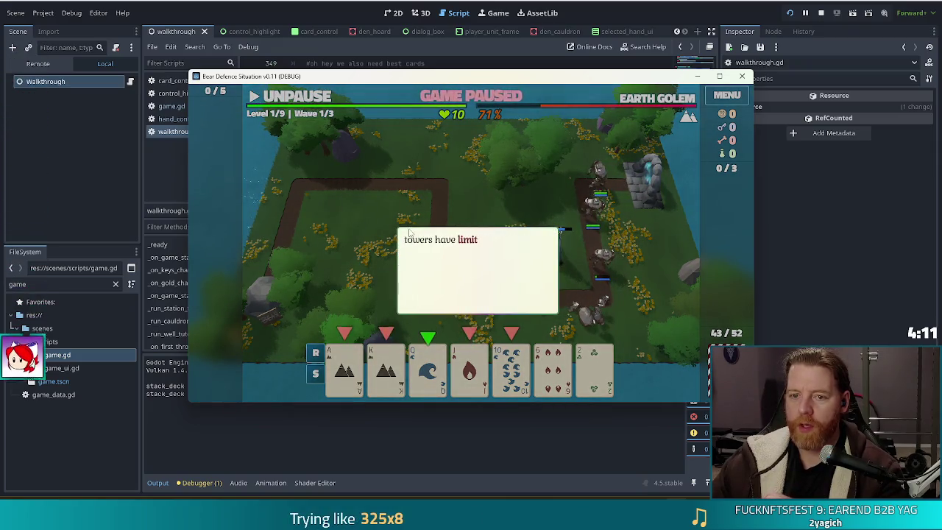
{"action": "left_click", "coordinate": [501, 205]}
{"action": "left_click", "coordinate": [554, 220]}
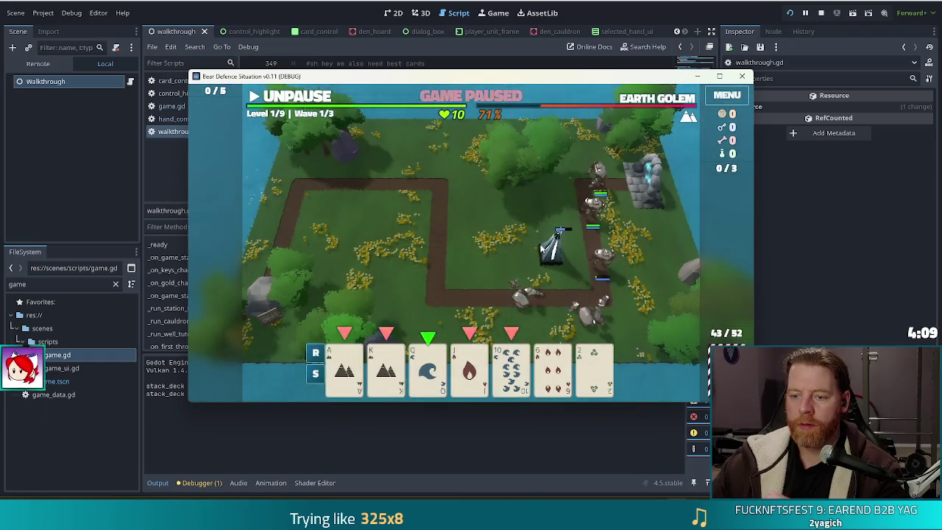
{"action": "left_click", "coordinate": [551, 247]}
{"action": "left_click", "coordinate": [365, 366]}
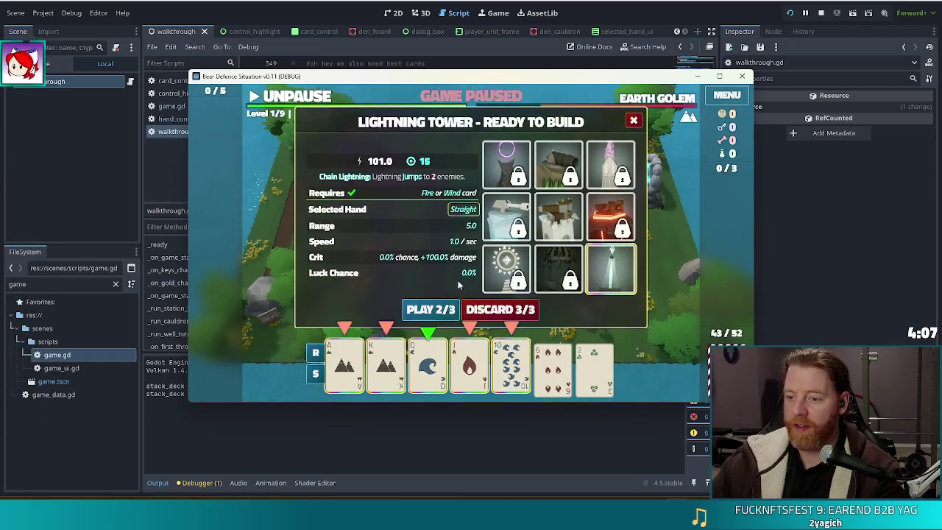
{"action": "left_click", "coordinate": [432, 311]}
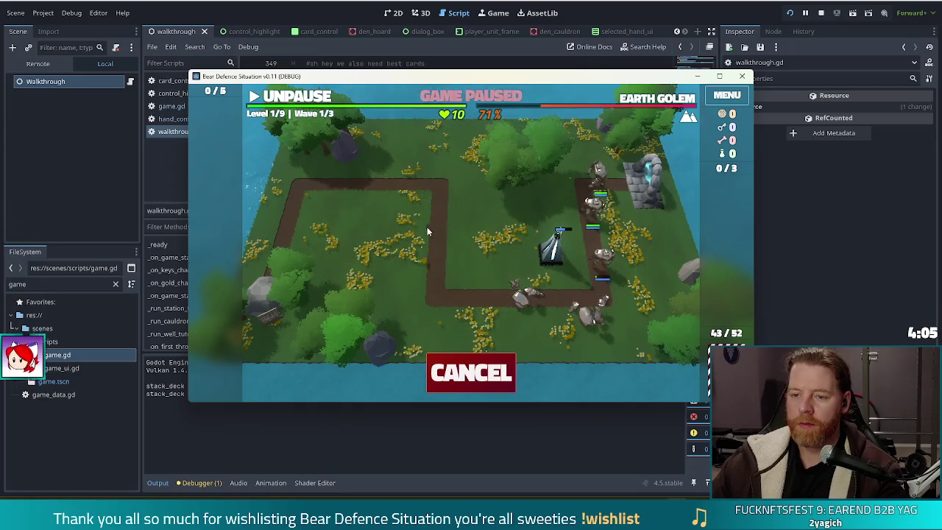
{"action": "left_click", "coordinate": [390, 212]}
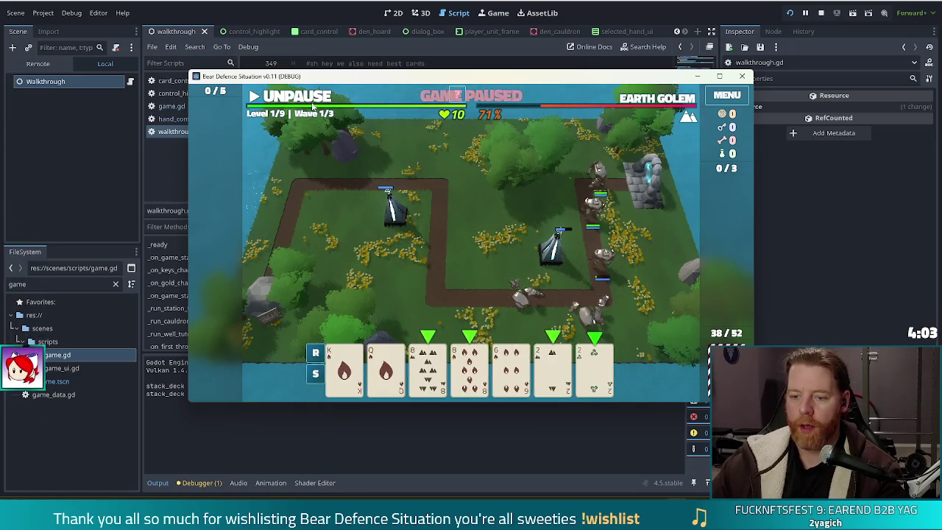
Step: Play a Two Pair of 8s and 2s to build a third tower at the upper-left corner
{"action": "left_click", "coordinate": [428, 366]}
{"action": "left_click", "coordinate": [476, 370]}
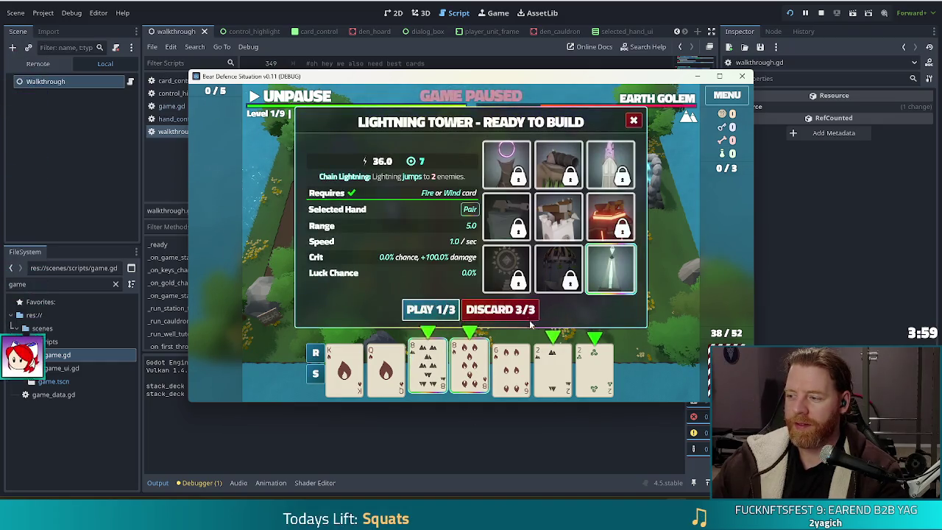
{"action": "left_click", "coordinate": [582, 370]}
{"action": "left_click", "coordinate": [430, 309]}
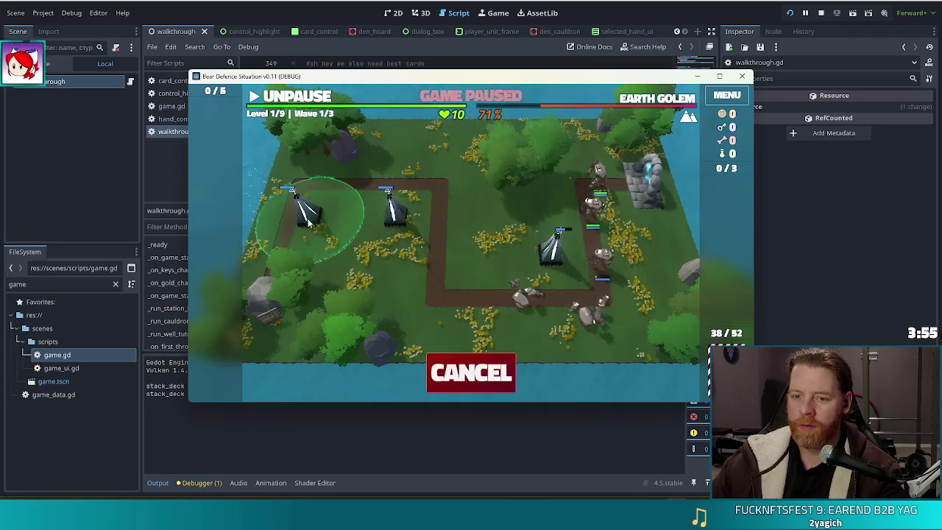
{"action": "left_click", "coordinate": [324, 212]}
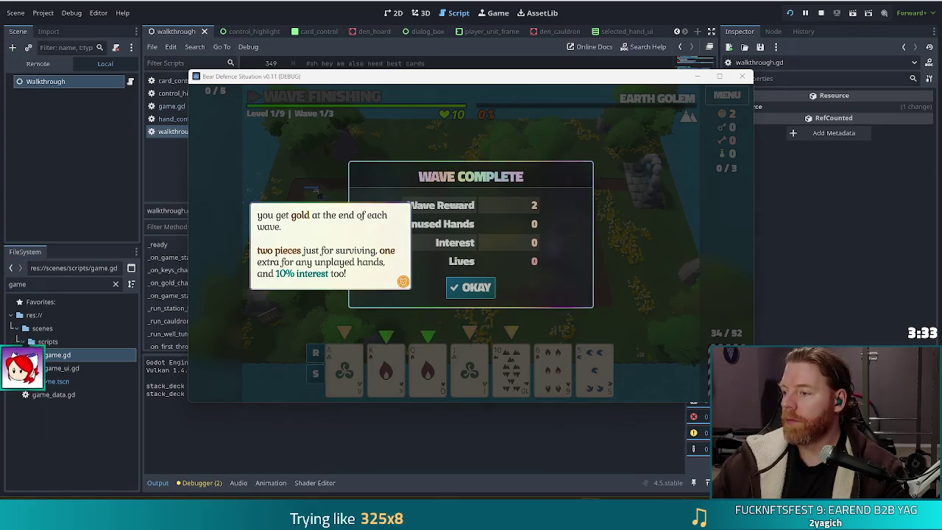
Step: Dismiss the gold tip and close the Wave Complete summary
{"action": "left_click", "coordinate": [487, 212]}
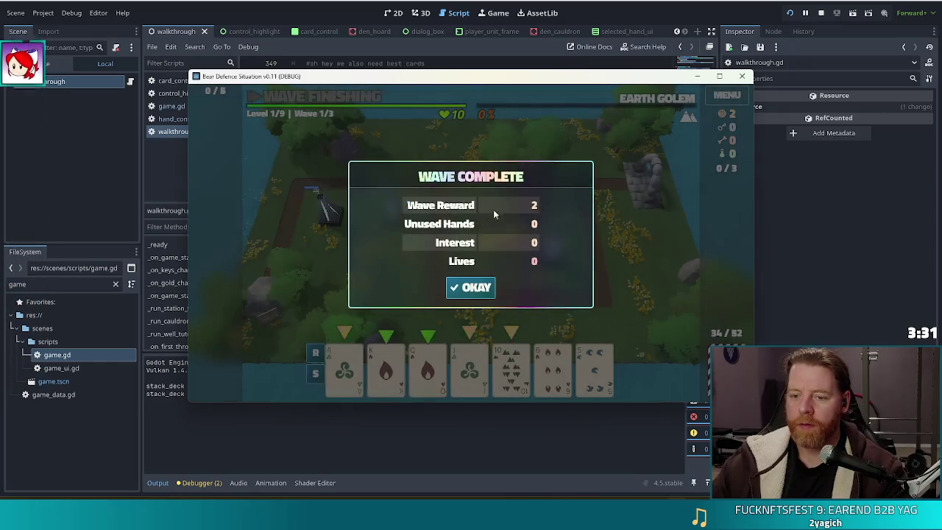
{"action": "left_click", "coordinate": [479, 289]}
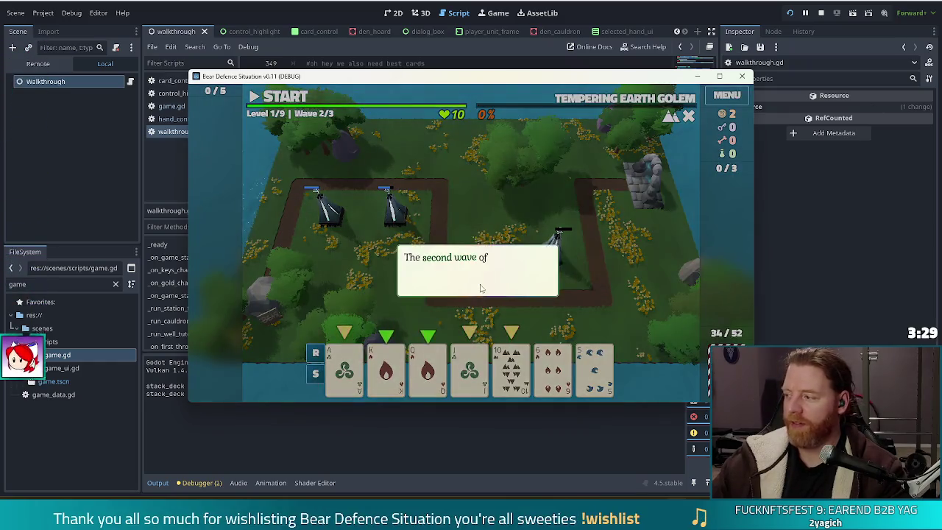
Step: Dismiss the wave 2 tips, then play A-K-Q-J-10 to place a lightning tower
{"action": "left_click", "coordinate": [599, 204]}
{"action": "left_click", "coordinate": [602, 202]}
{"action": "left_click", "coordinate": [603, 202]}
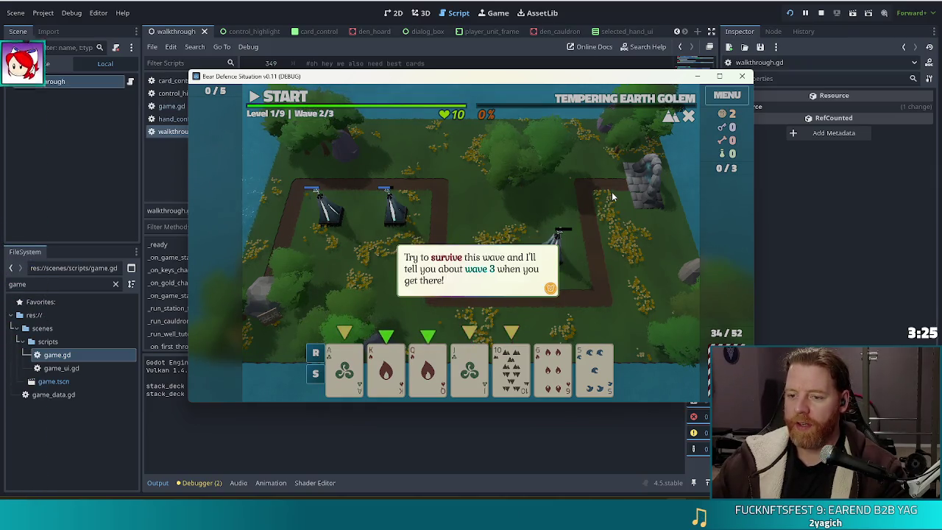
{"action": "left_click", "coordinate": [609, 192]}
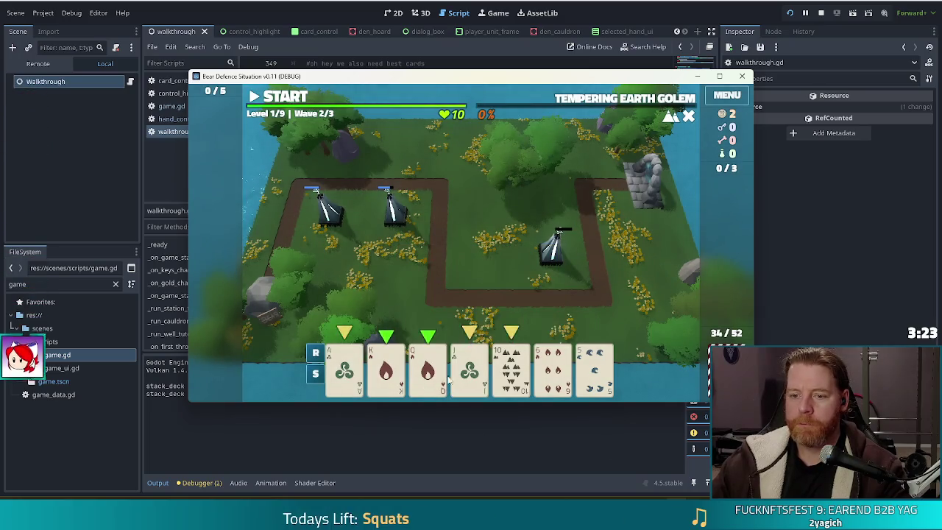
{"action": "left_click", "coordinate": [511, 368]}
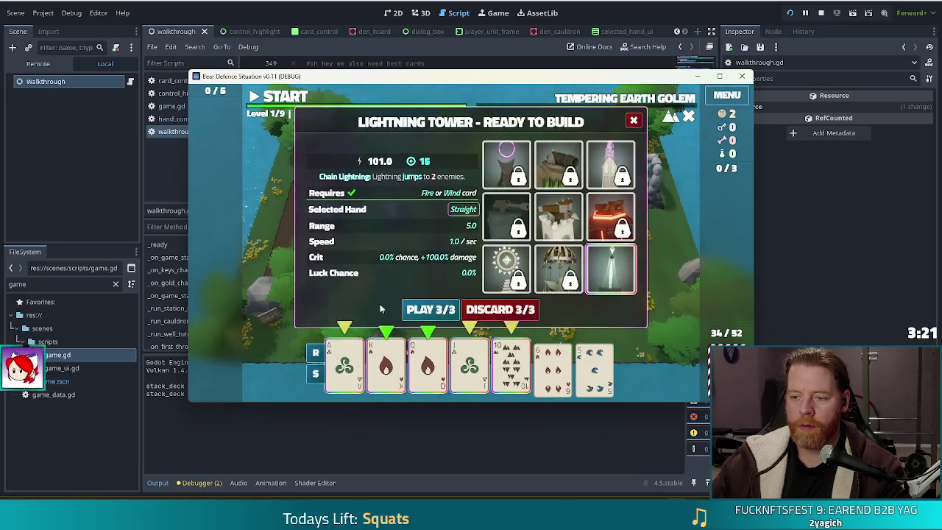
{"action": "left_click", "coordinate": [430, 309]}
{"action": "left_click", "coordinate": [483, 246]}
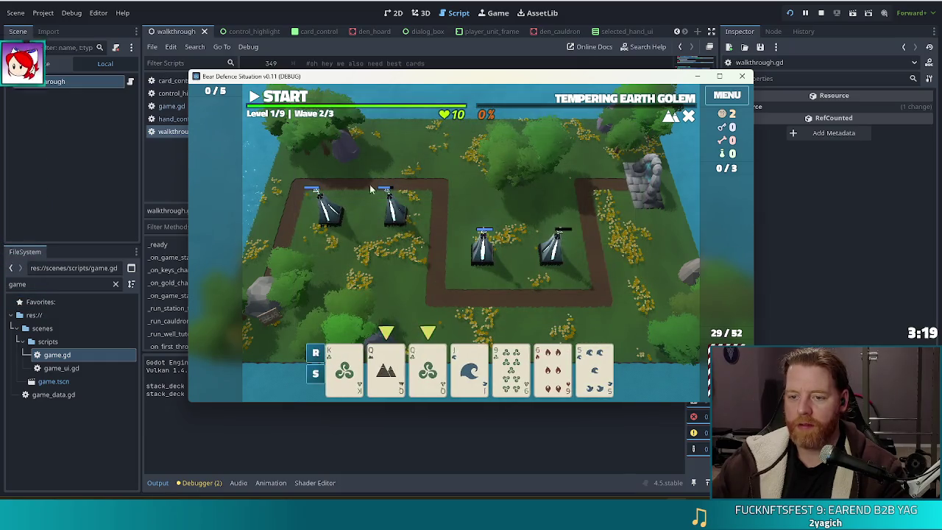
Step: Start wave 2 and enter set_lives 9 in the debug console
{"action": "left_click", "coordinate": [293, 103]}
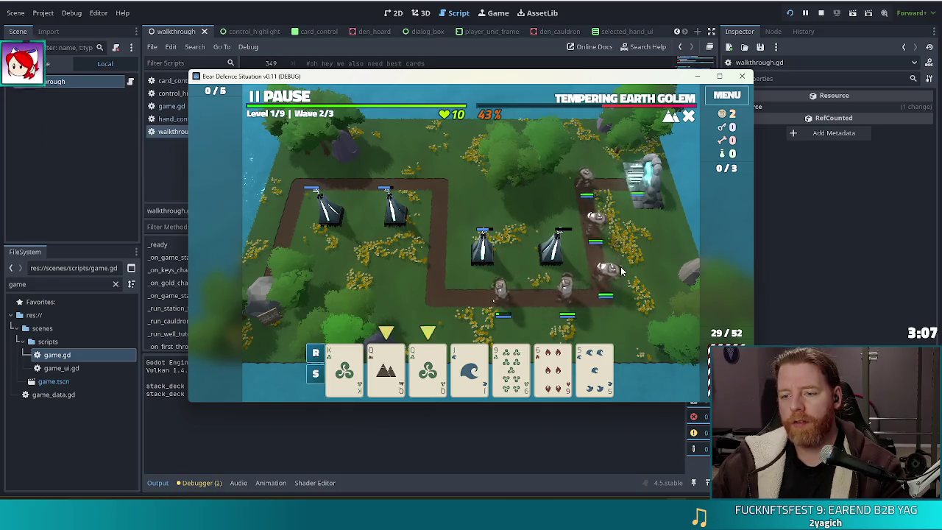
{"action": "key", "text": "grave"}
{"action": "type", "text": "set_lives 9"}
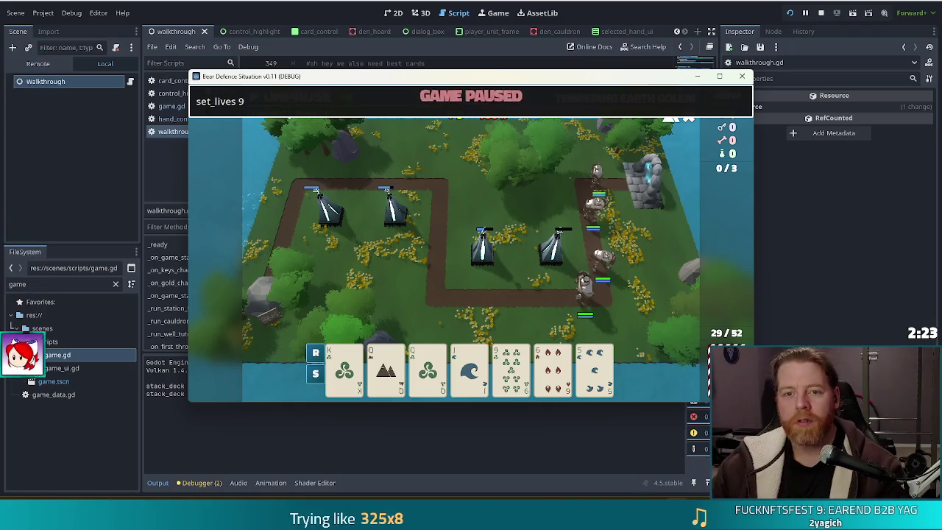
Step: Bring the Godot script editor in front of the paused game
{"action": "left_click", "coordinate": [84, 302]}
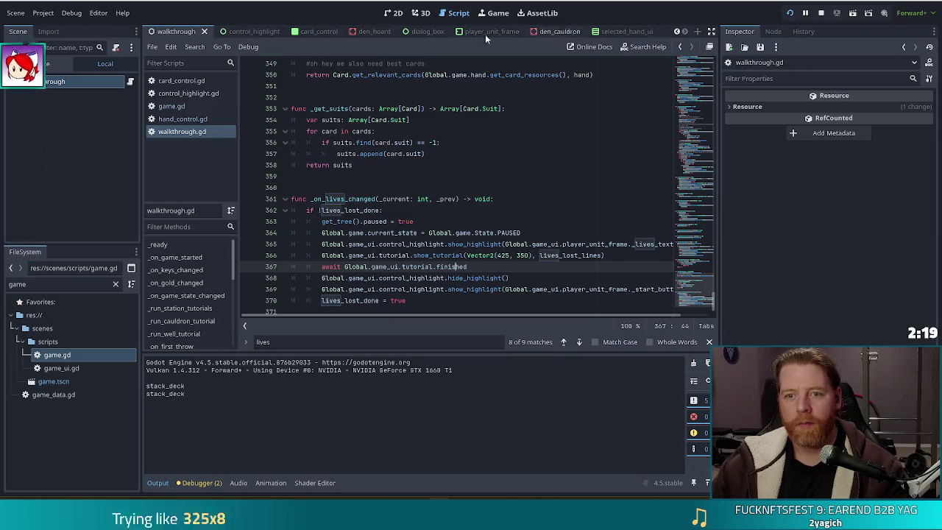
Step: Open the Game scene, select its Console node, and save the scene
{"action": "left_click", "coordinate": [678, 32]}
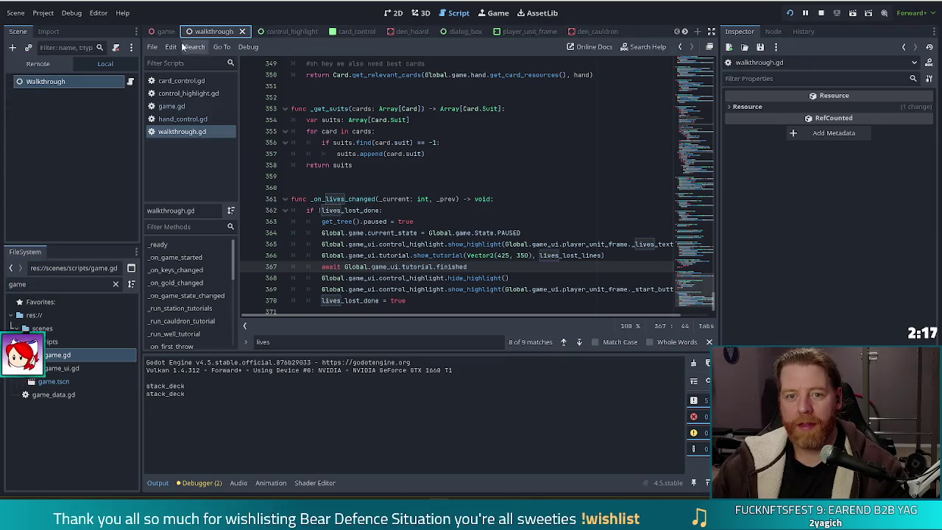
{"action": "left_click", "coordinate": [163, 33]}
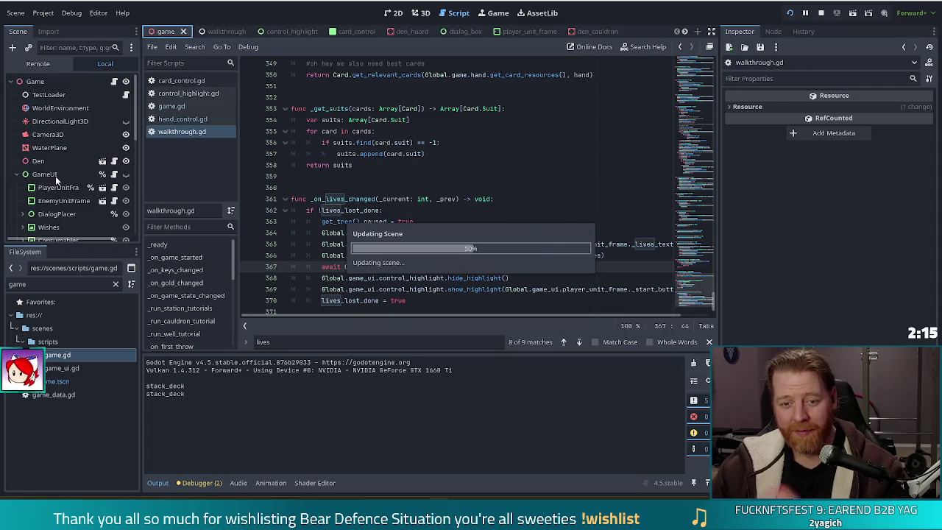
{"action": "left_click", "coordinate": [48, 214]}
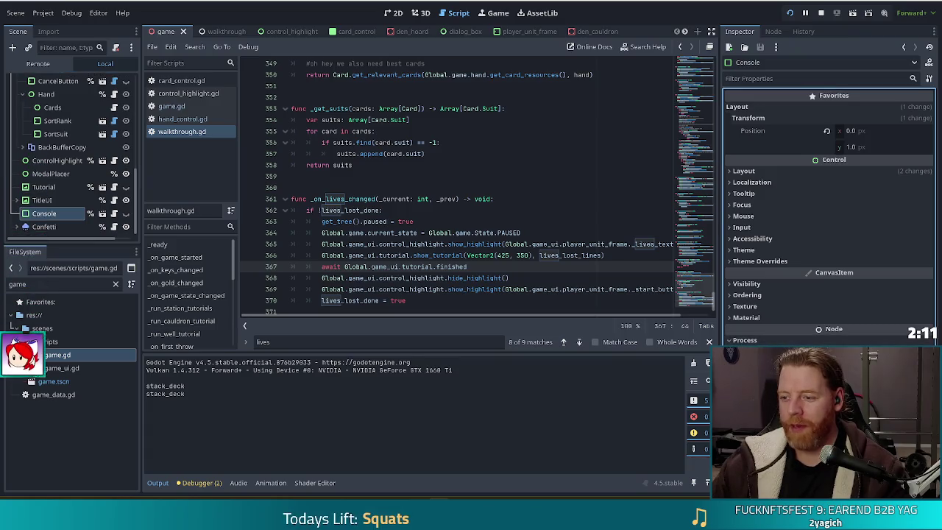
{"action": "key", "text": "ctrl+s"}
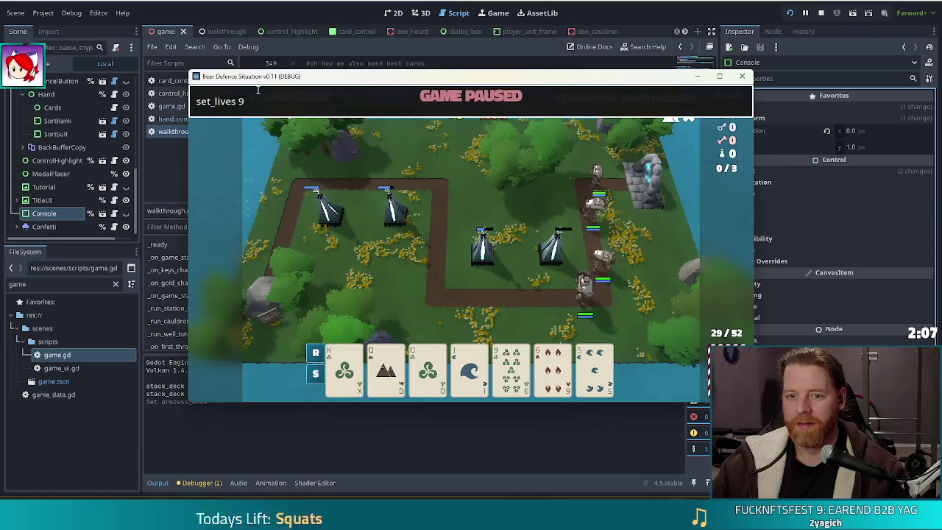
Step: Submit set_lives 9, resume the game, and upgrade the Lightning Tower's Shots to level 2
{"action": "key", "text": "Return"}
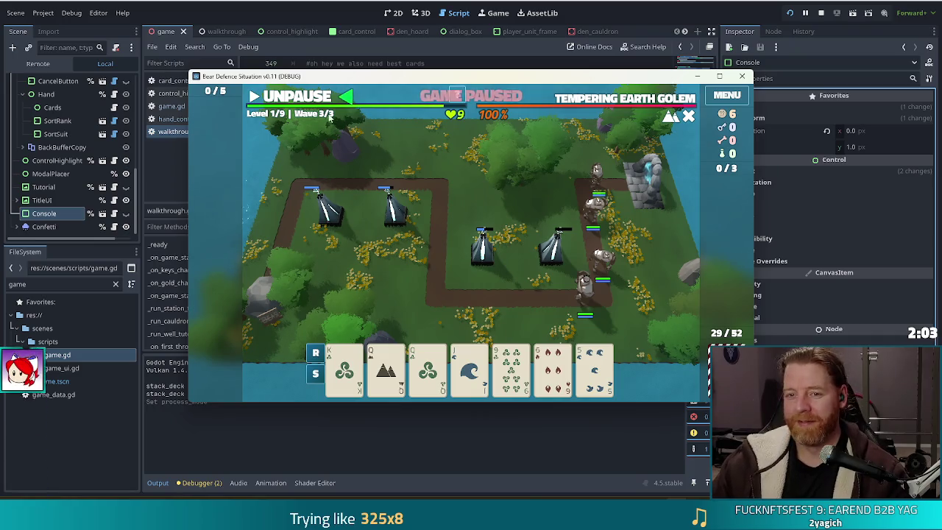
{"action": "left_click", "coordinate": [330, 101]}
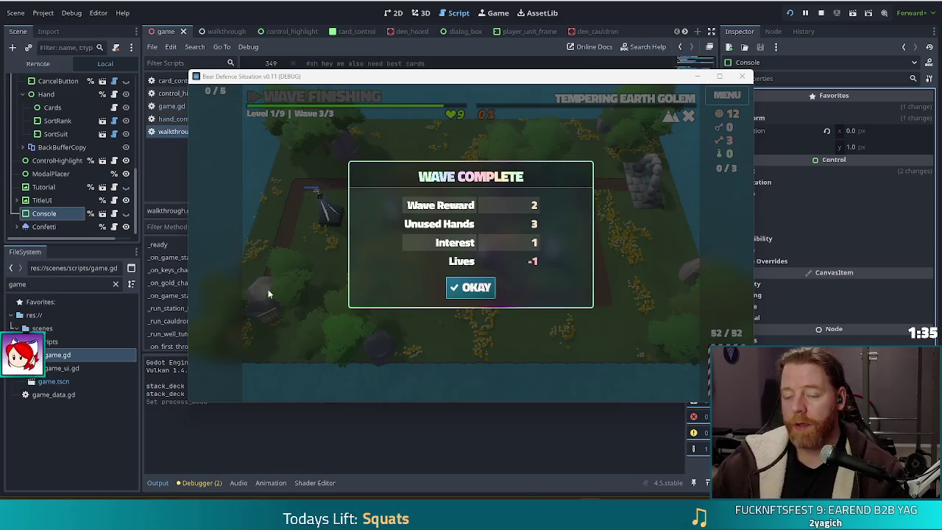
{"action": "left_click", "coordinate": [452, 288]}
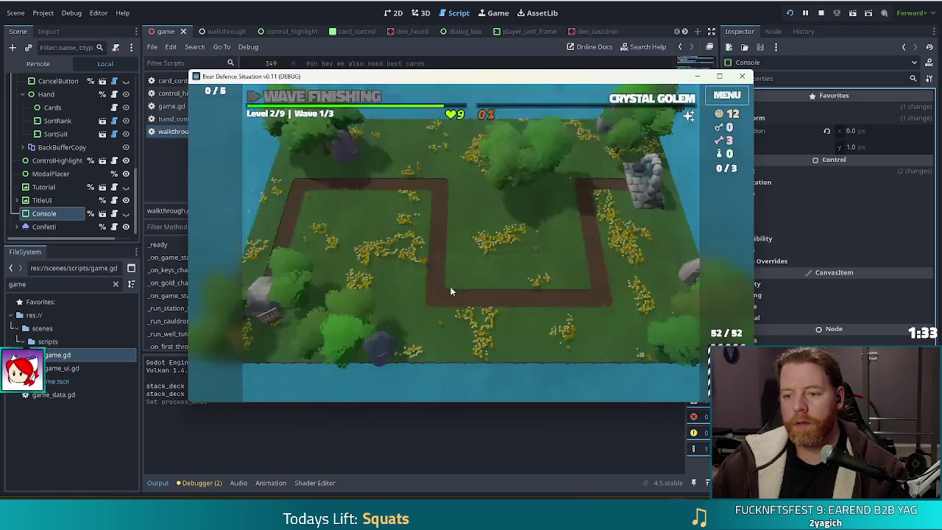
{"action": "left_click", "coordinate": [445, 203]}
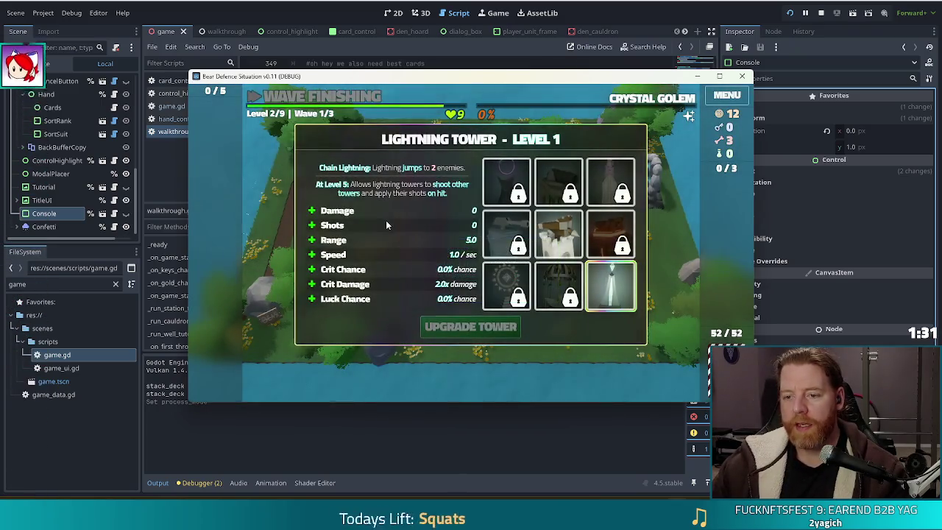
{"action": "left_click", "coordinate": [370, 229]}
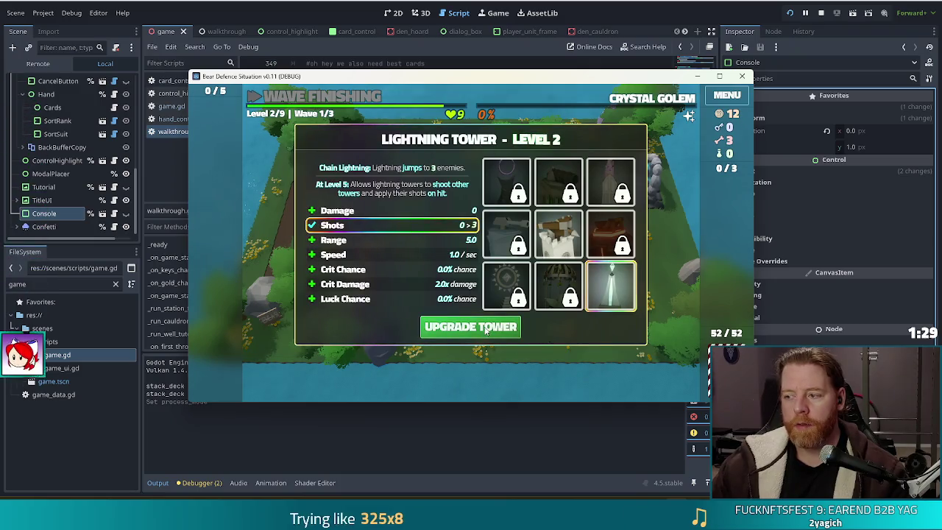
{"action": "left_click", "coordinate": [484, 327]}
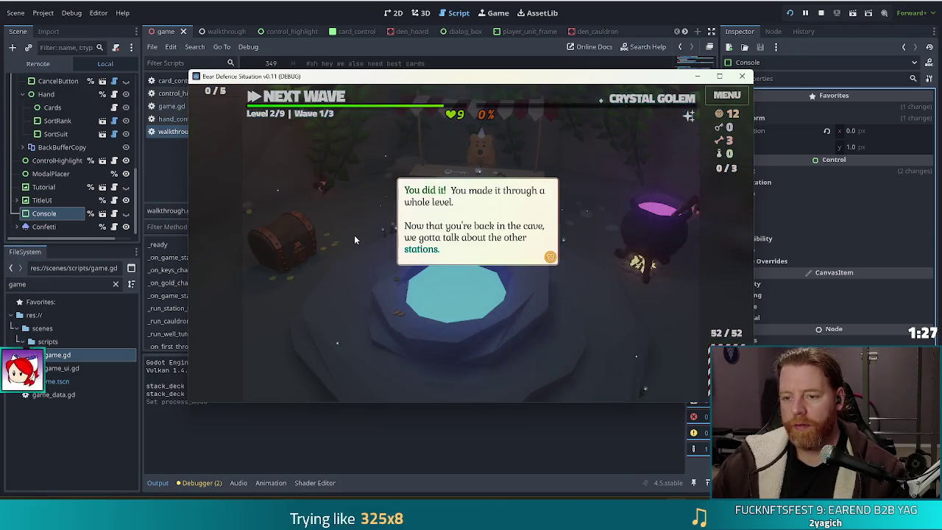
Step: Throw gold into the wishing well and wish for Training Wheels
{"action": "left_click", "coordinate": [617, 335]}
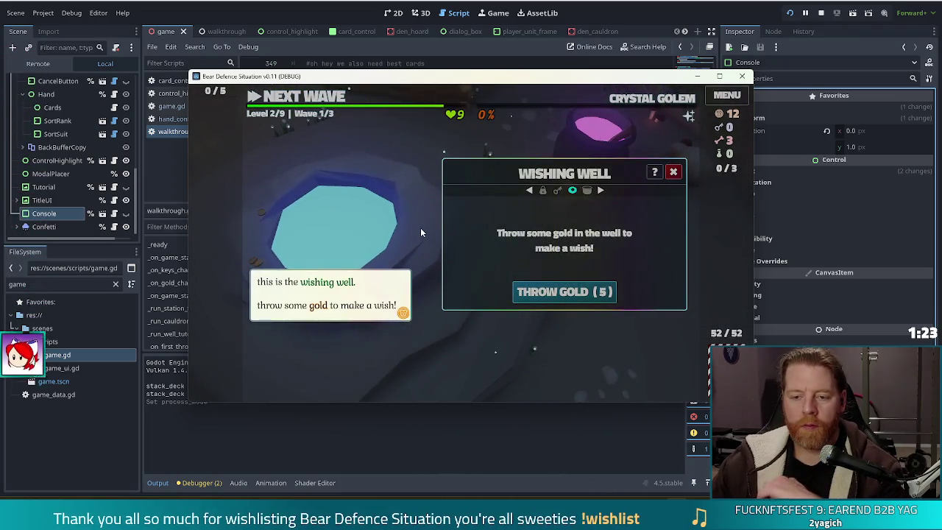
{"action": "left_click", "coordinate": [421, 228]}
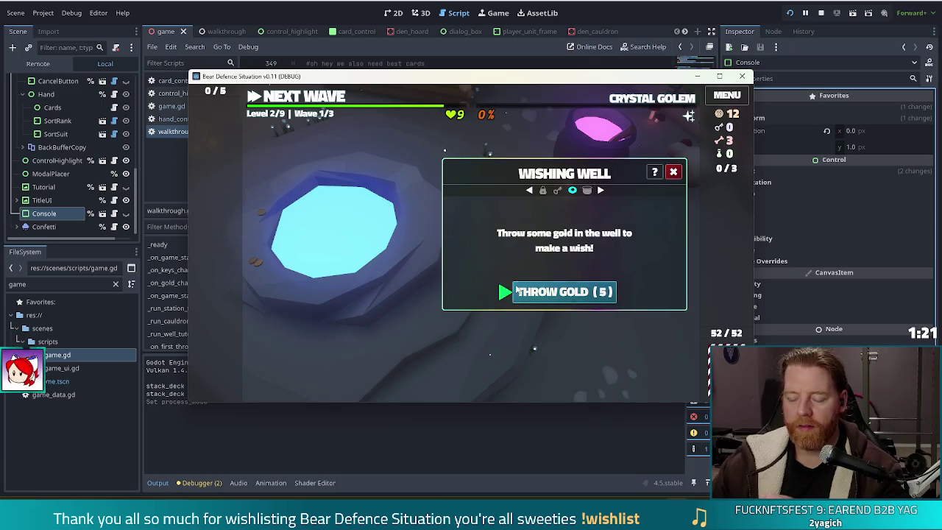
{"action": "left_click", "coordinate": [599, 293]}
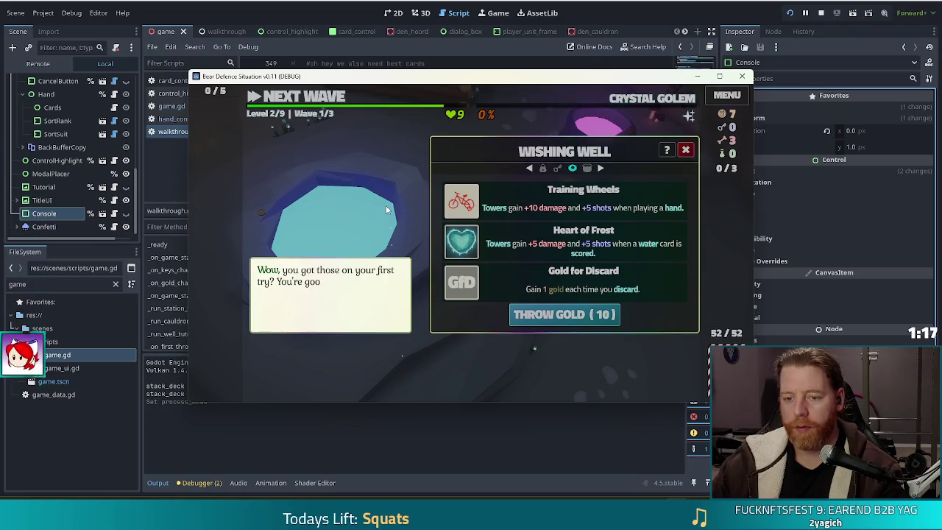
{"action": "left_click", "coordinate": [474, 212]}
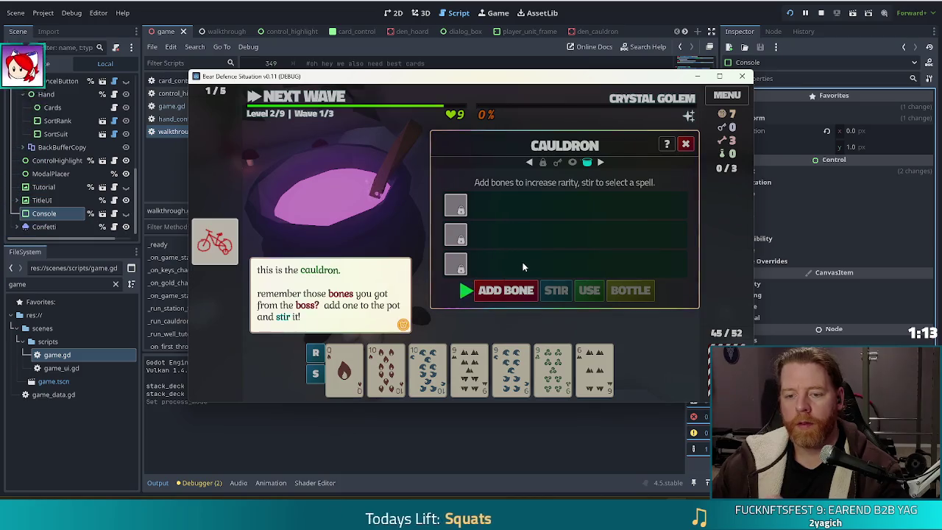
Step: Add a bone, stir the cauldron, and inscribe the Fehu rune on the Queen of Fire
{"action": "left_click", "coordinate": [506, 290]}
{"action": "left_click", "coordinate": [556, 291]}
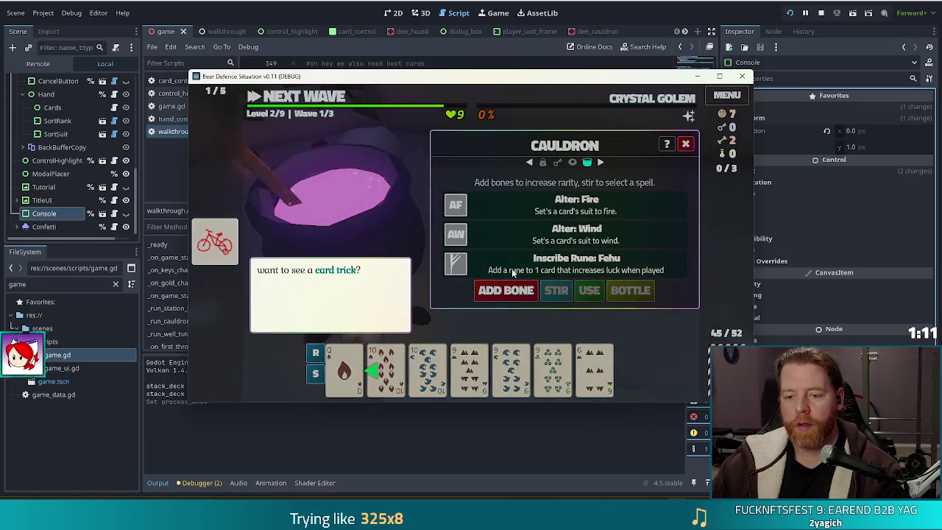
{"action": "left_click", "coordinate": [321, 193]}
{"action": "left_click", "coordinate": [344, 368]}
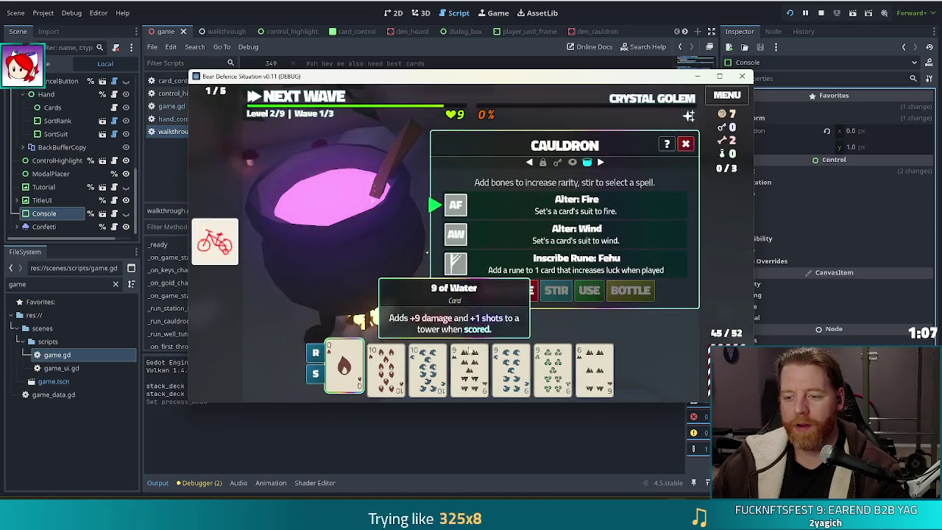
{"action": "left_click", "coordinate": [560, 264]}
{"action": "left_click", "coordinate": [593, 290]}
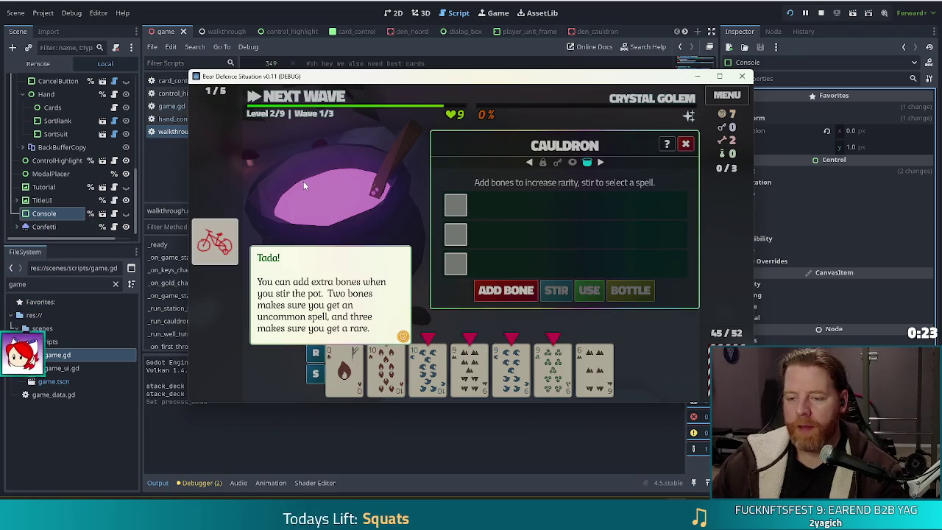
Step: Move on to the shop, dismiss its tip, and switch back to the Godot editor
{"action": "left_click", "coordinate": [340, 203]}
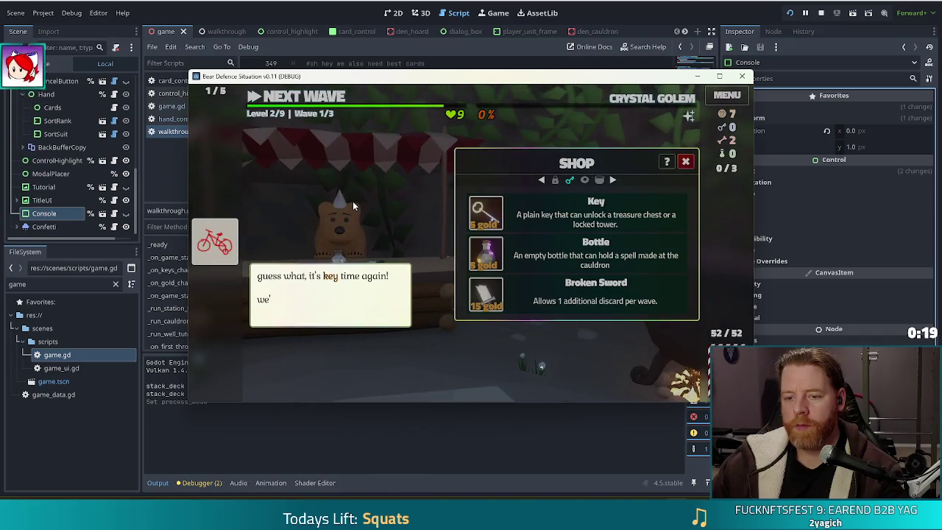
{"action": "left_click", "coordinate": [401, 219]}
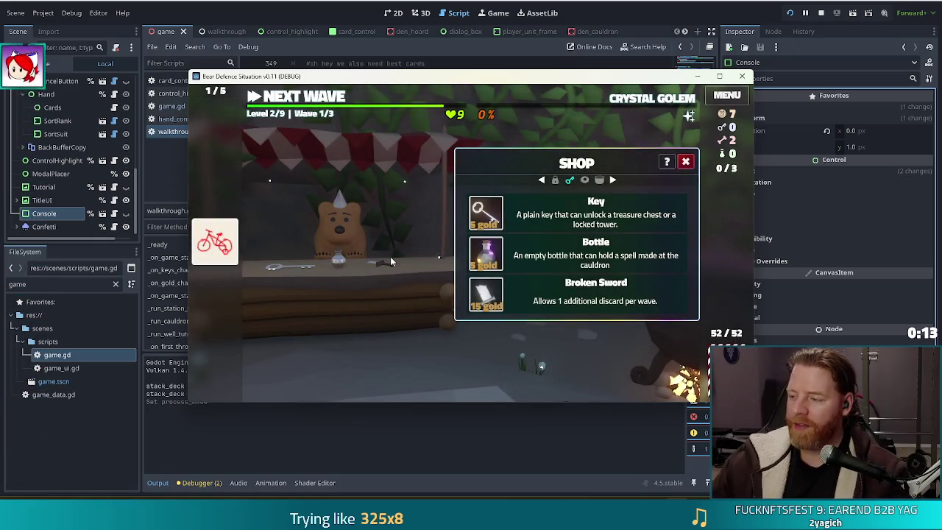
{"action": "left_click", "coordinate": [337, 15]}
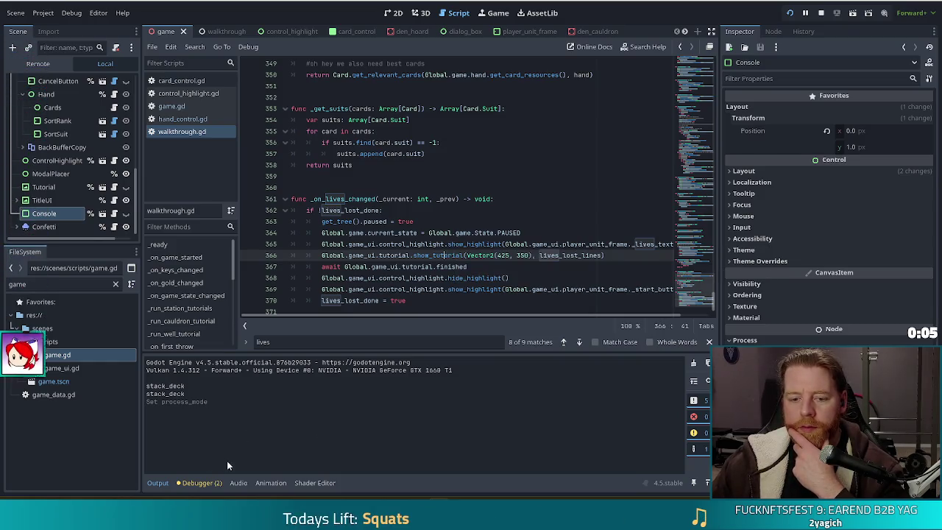
Step: Close the den_cauldron and den_hoard scene tabs
{"action": "left_click", "coordinate": [487, 199]}
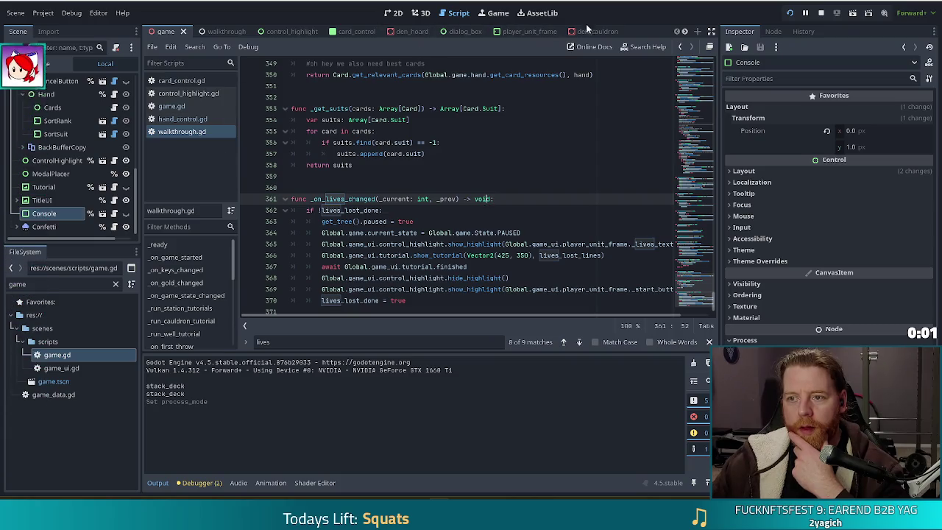
{"action": "left_click", "coordinate": [614, 31]}
{"action": "left_click", "coordinate": [615, 31]}
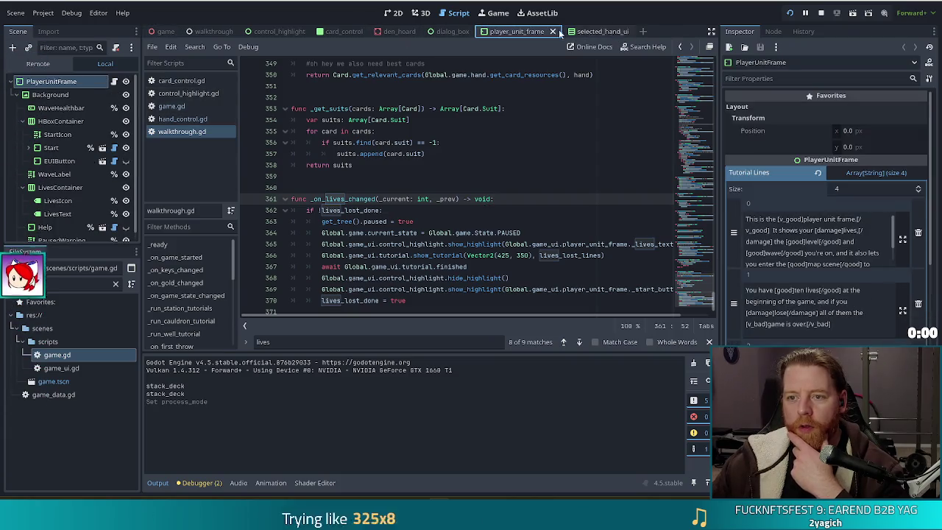
{"action": "left_click", "coordinate": [396, 31]}
{"action": "left_click", "coordinate": [425, 31]}
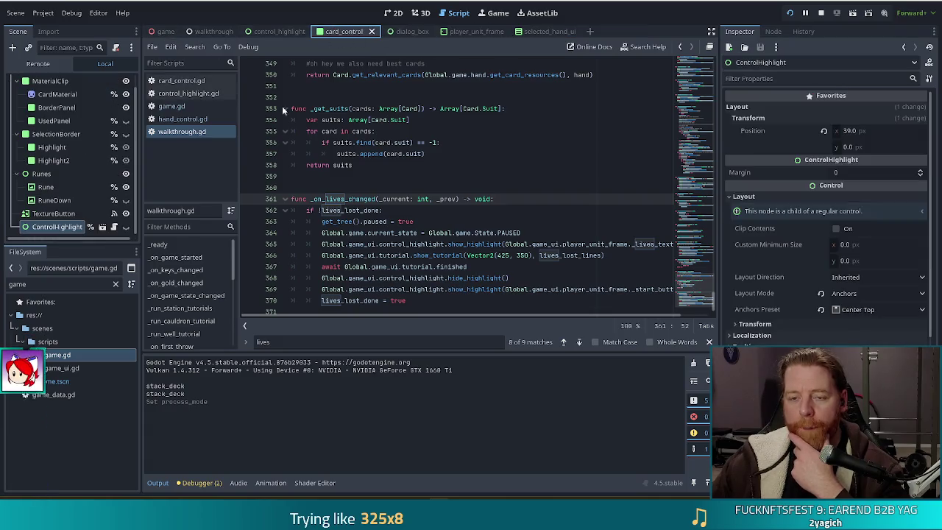
Step: Filter the FileSystem list to 'shop' and open den_shop.tscn
{"action": "left_click_drag", "start_coordinate": [71, 279], "coordinate": [2, 284]}
{"action": "type", "text": "shop"}
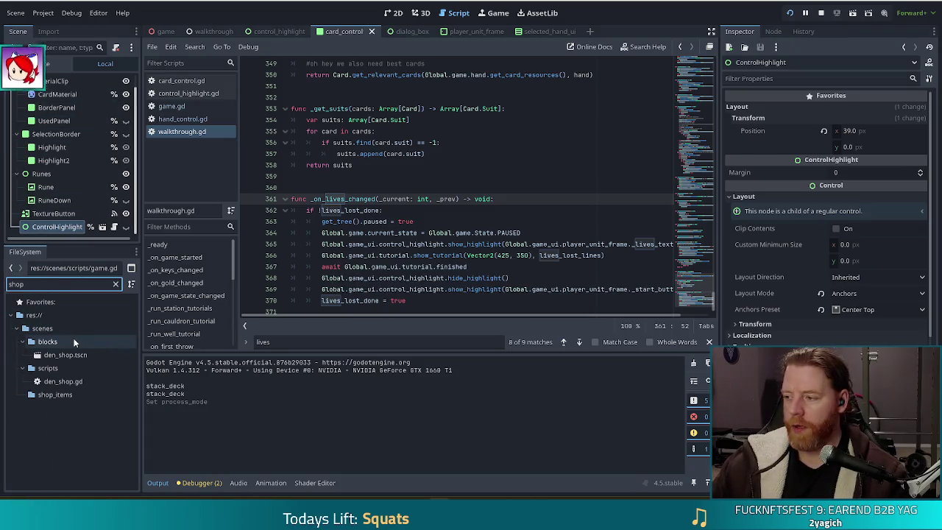
{"action": "double_click", "coordinate": [65, 355]}
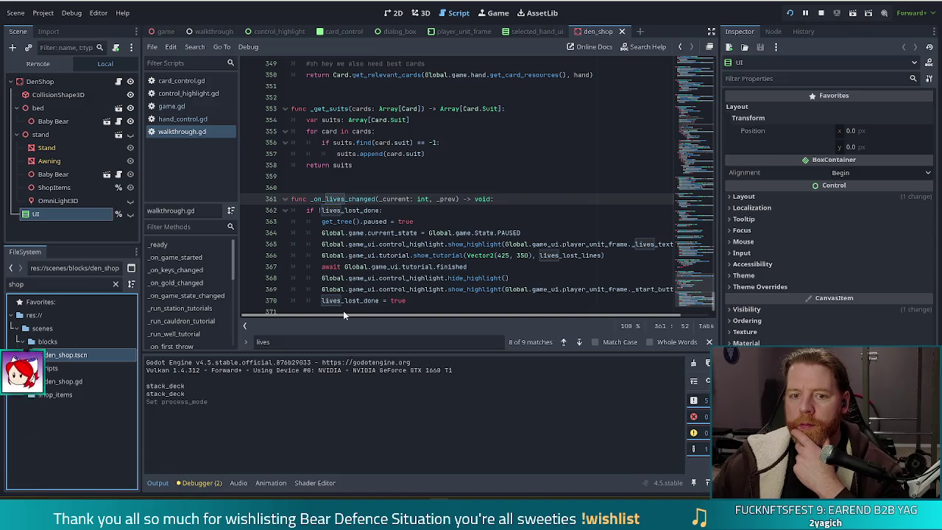
Step: View the DenShop node's script den_shop.gd and its bed node reference
{"action": "left_click", "coordinate": [118, 82]}
{"action": "left_click", "coordinate": [413, 176]}
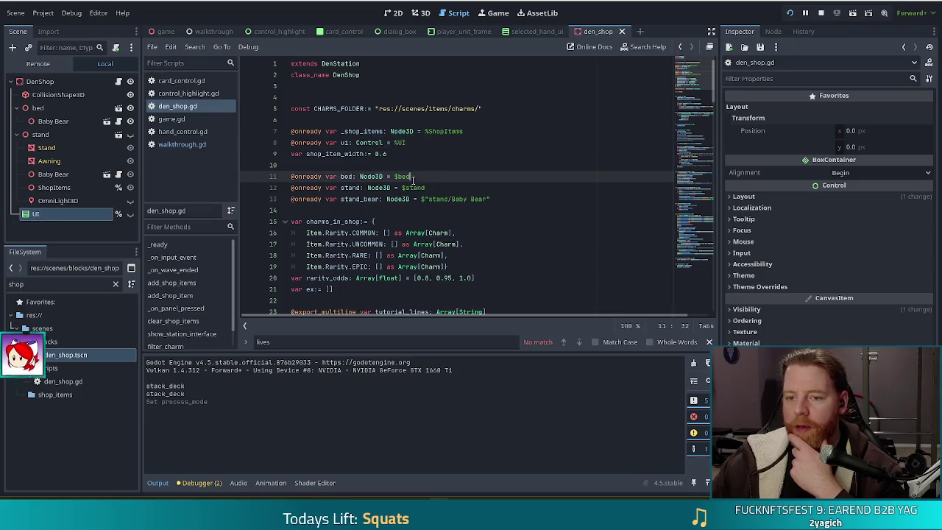
{"action": "scroll", "coordinate": [502, 229], "scroll_direction": "down", "scroll_amount": 5}
{"action": "scroll", "coordinate": [499, 230], "scroll_direction": "up", "scroll_amount": 5}
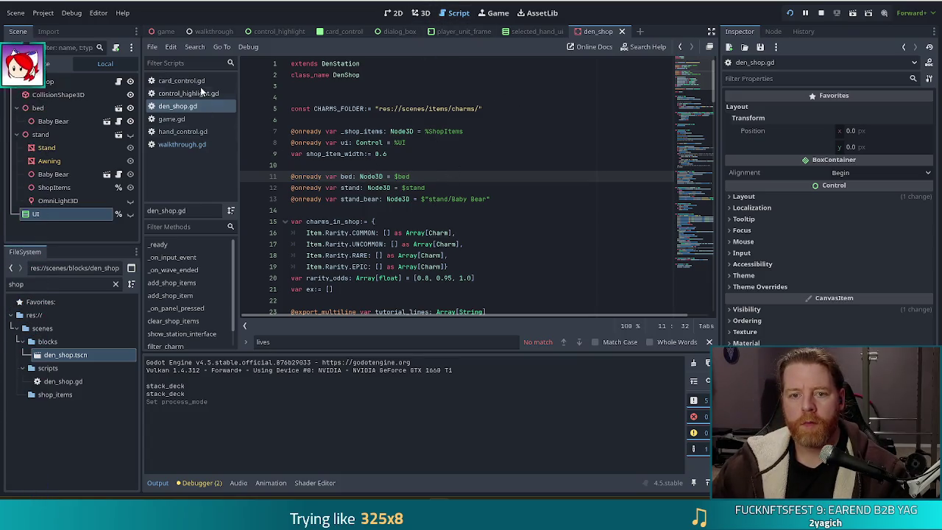
Step: Return to walkthrough.gd's _on_lives_changed and start a text search
{"action": "left_click", "coordinate": [186, 144]}
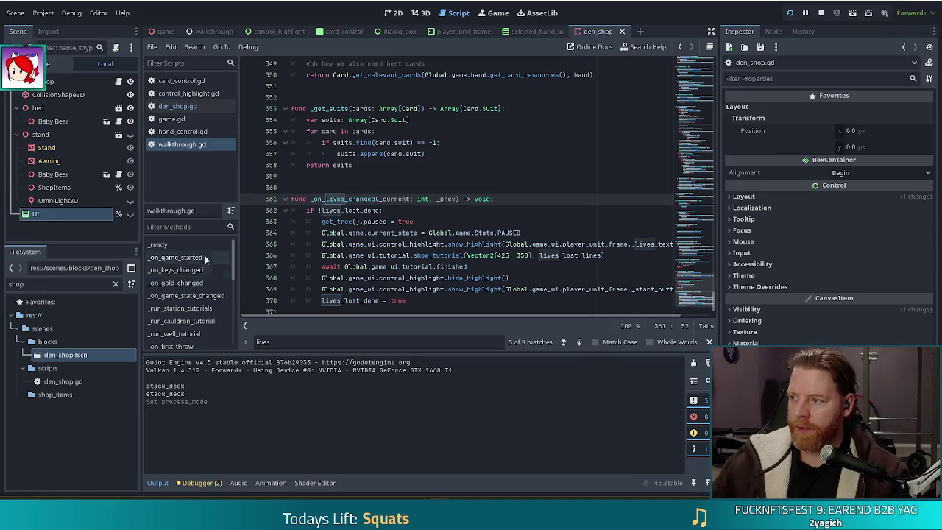
{"action": "left_click", "coordinate": [519, 242]}
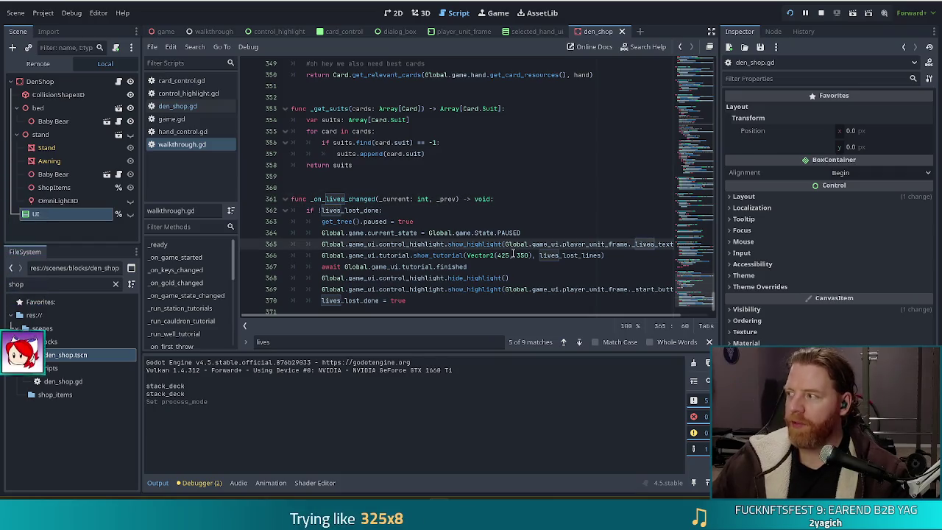
{"action": "left_click", "coordinate": [452, 233]}
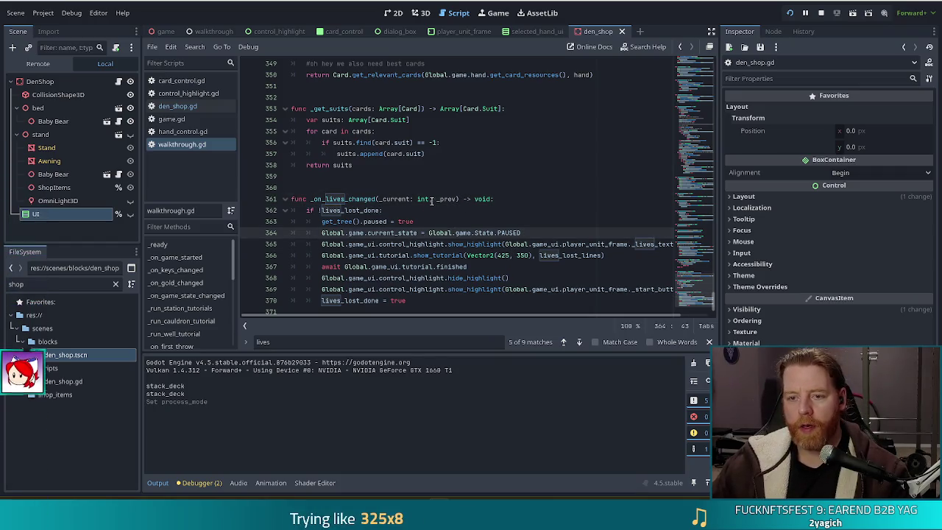
{"action": "left_click", "coordinate": [451, 153]}
{"action": "key", "text": "ctrl+f"}
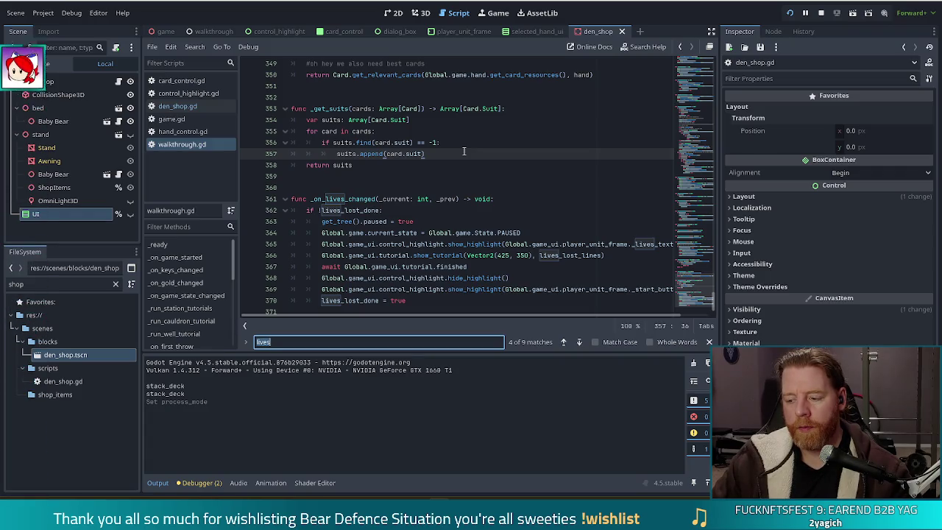
Step: Search walkthrough.gd for '.shop' and go to the show_tutorial call on line 231
{"action": "type", "text": ".shop"}
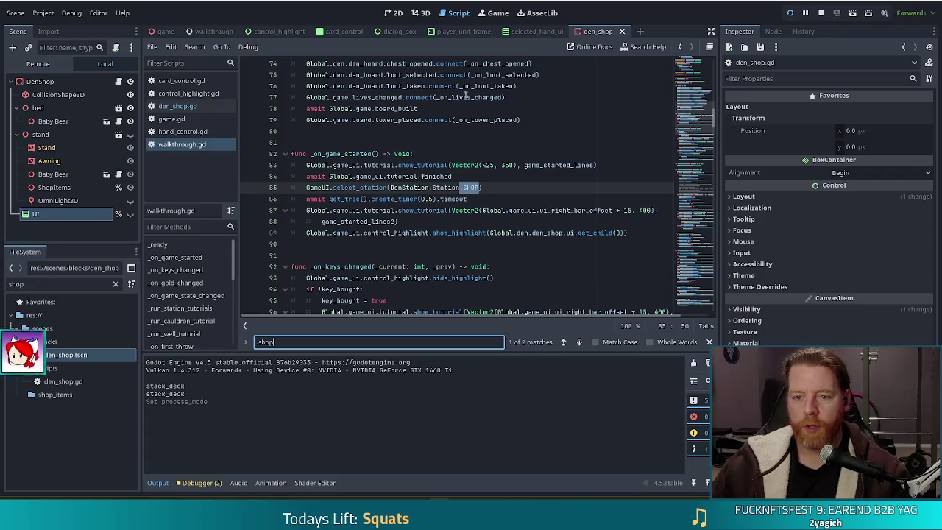
{"action": "left_click", "coordinate": [579, 342]}
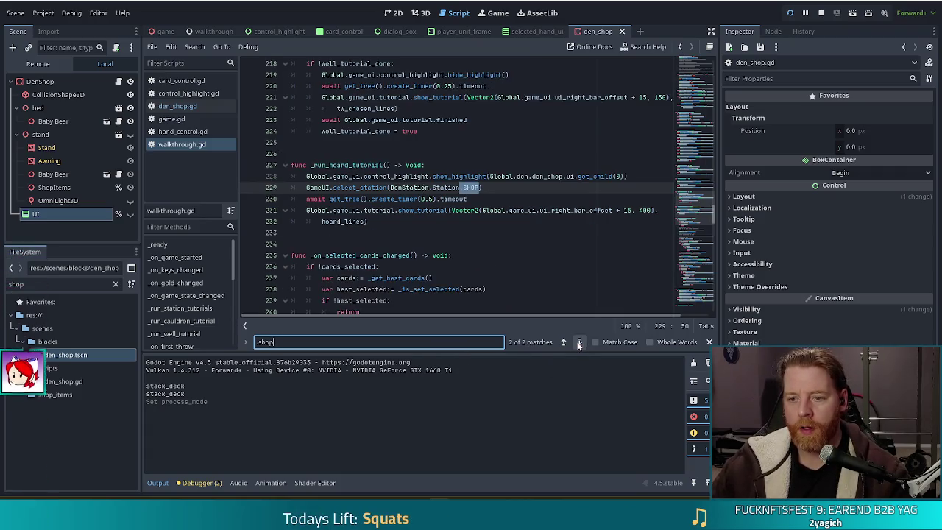
{"action": "left_click", "coordinate": [426, 177]}
{"action": "left_click", "coordinate": [392, 188]}
{"action": "left_click", "coordinate": [453, 210]}
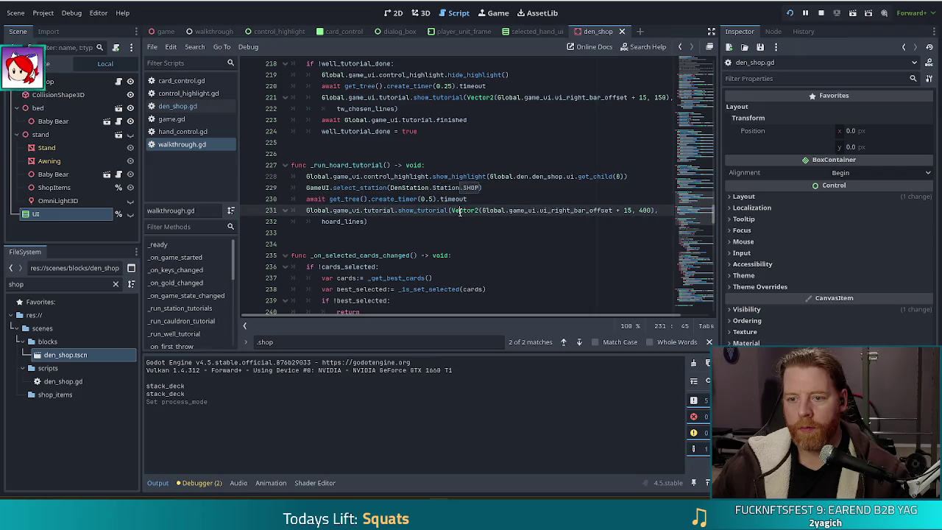
Step: Move the show_highlight line 228 below the select_station line
{"action": "left_click", "coordinate": [484, 188]}
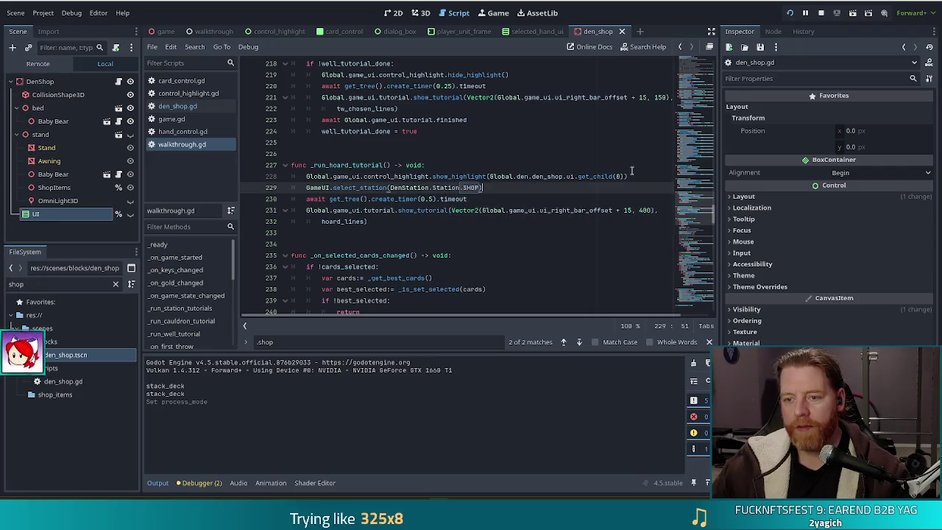
{"action": "left_click_drag", "start_coordinate": [635, 177], "coordinate": [639, 167]}
{"action": "key", "text": "ctrl+c"}
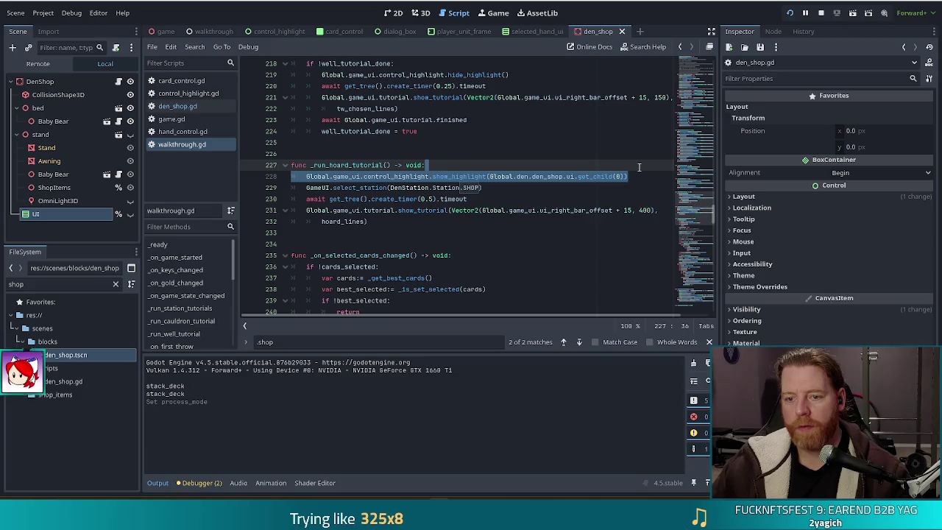
{"action": "key", "text": "BackSpace"}
{"action": "left_click", "coordinate": [490, 176]}
{"action": "key", "text": "ctrl+v"}
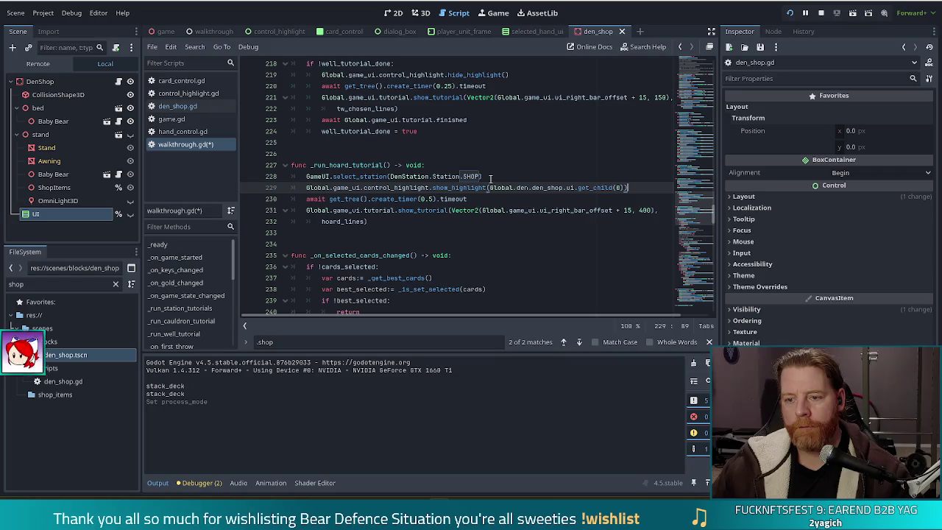
{"action": "left_click", "coordinate": [364, 221]}
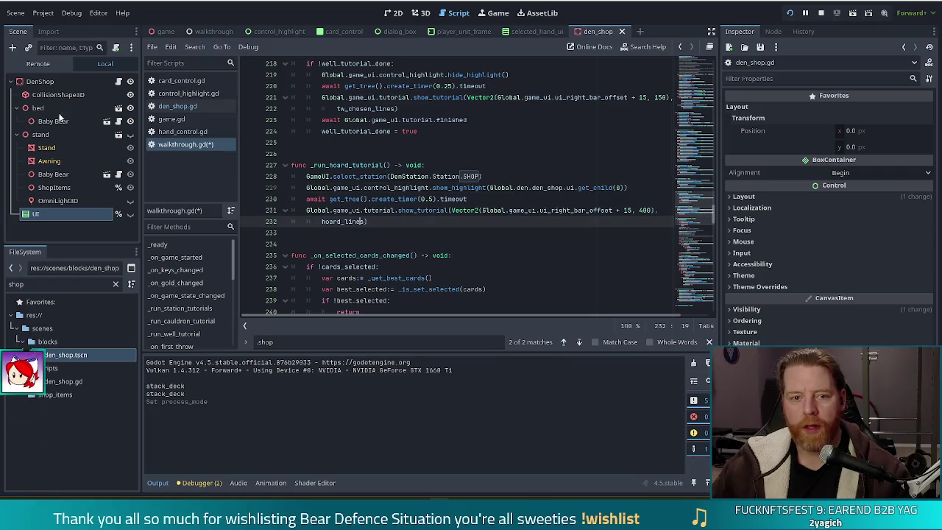
Step: Cut the show_highlight call and paste it below the show_tutorial call
{"action": "key", "text": "ctrl+Tab"}
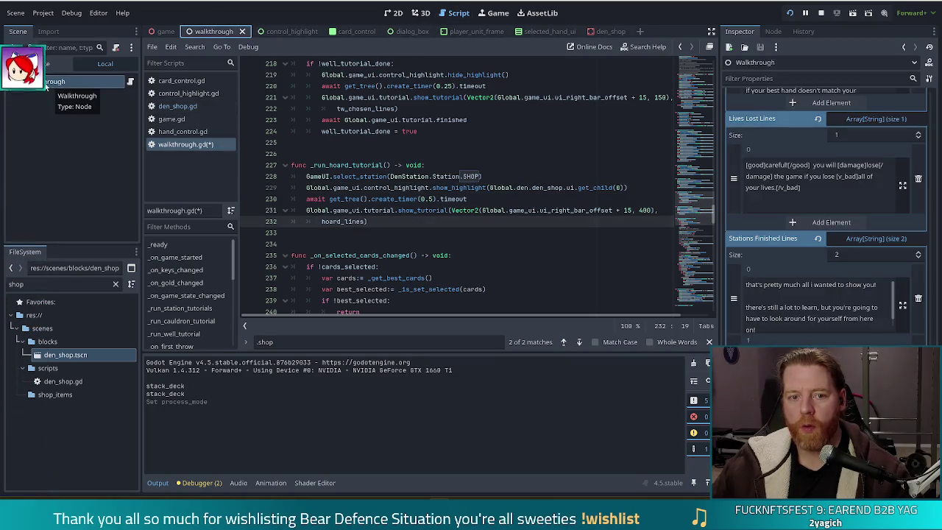
{"action": "scroll", "coordinate": [803, 189], "scroll_direction": "down", "scroll_amount": 1}
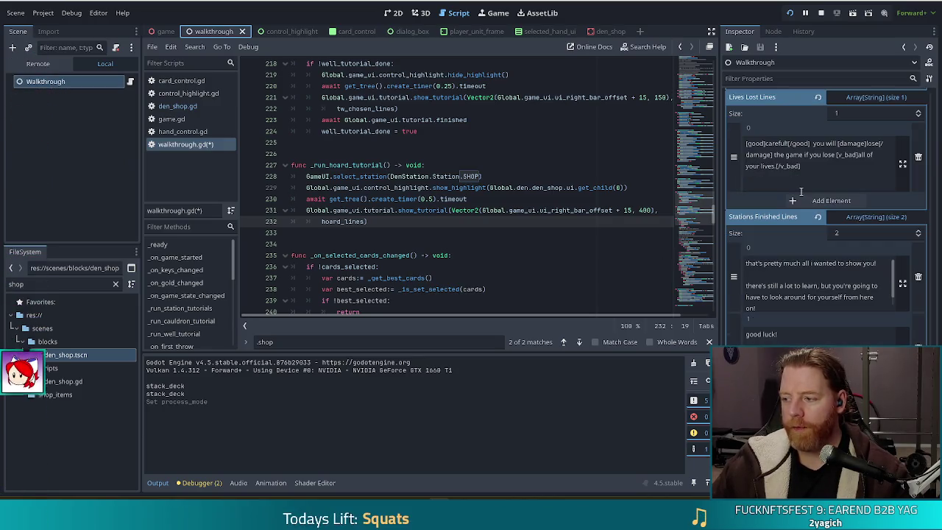
{"action": "scroll", "coordinate": [809, 238], "scroll_direction": "up", "scroll_amount": 5}
{"action": "scroll", "coordinate": [806, 262], "scroll_direction": "down", "scroll_amount": 10}
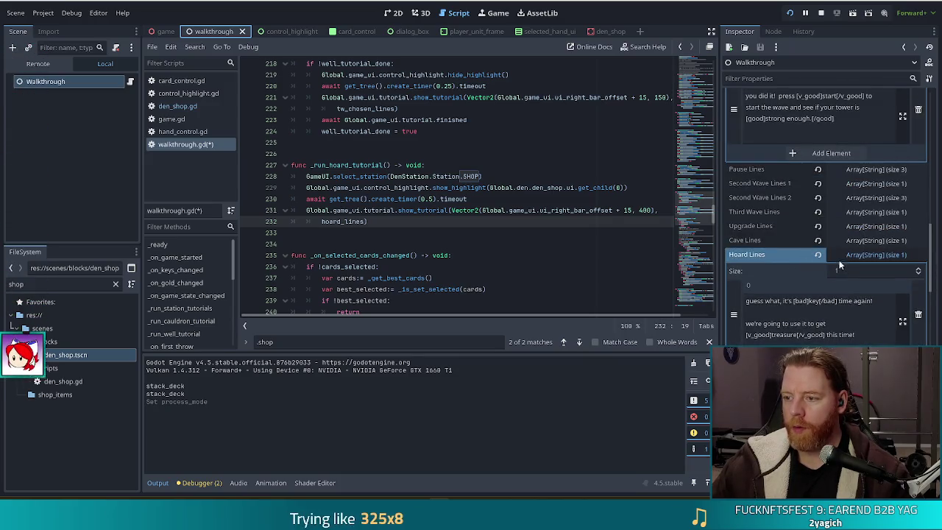
{"action": "scroll", "coordinate": [841, 262], "scroll_direction": "down", "scroll_amount": 2}
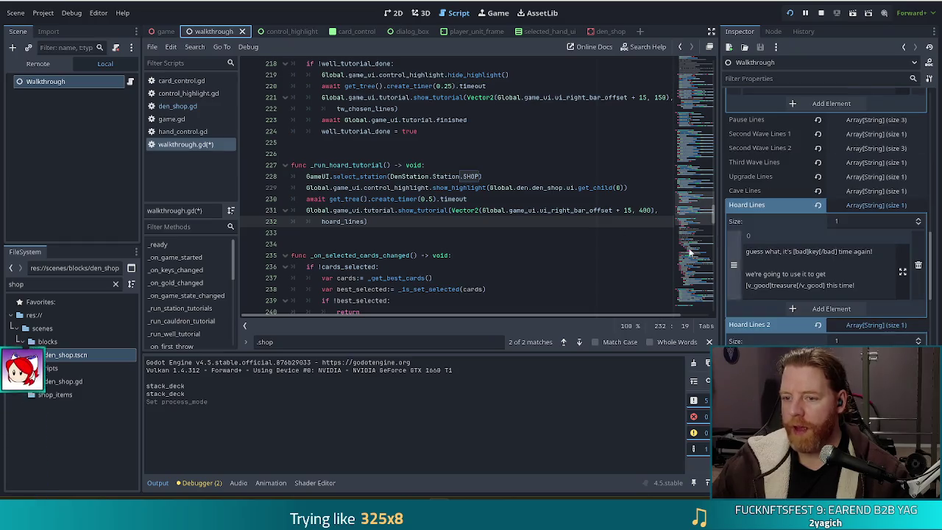
{"action": "left_click_drag", "start_coordinate": [640, 187], "coordinate": [516, 177]}
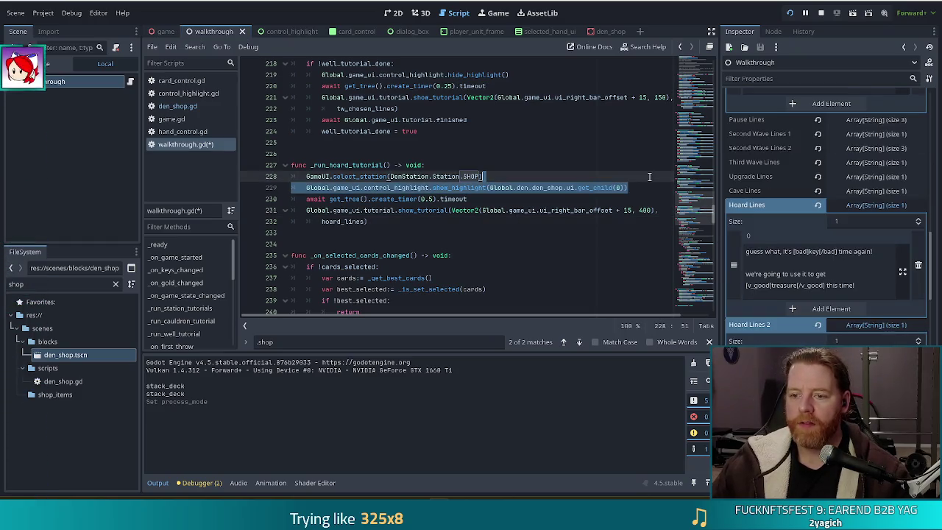
{"action": "key", "text": "ctrl+x"}
{"action": "left_click", "coordinate": [411, 213]}
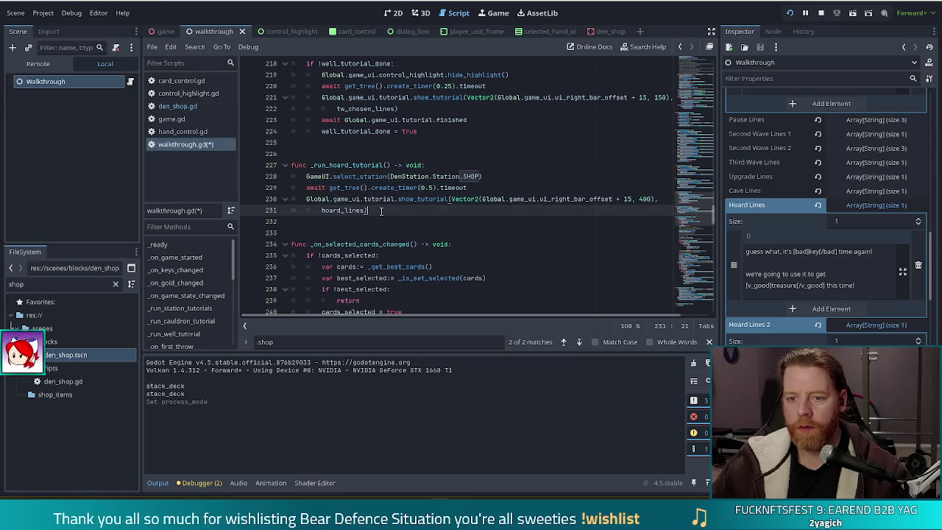
{"action": "key", "text": "ctrl+v"}
Step: Insert an 'await Global.game_ui.tutorial.finished' line before the highlight call and save
{"action": "left_click", "coordinate": [410, 214]}
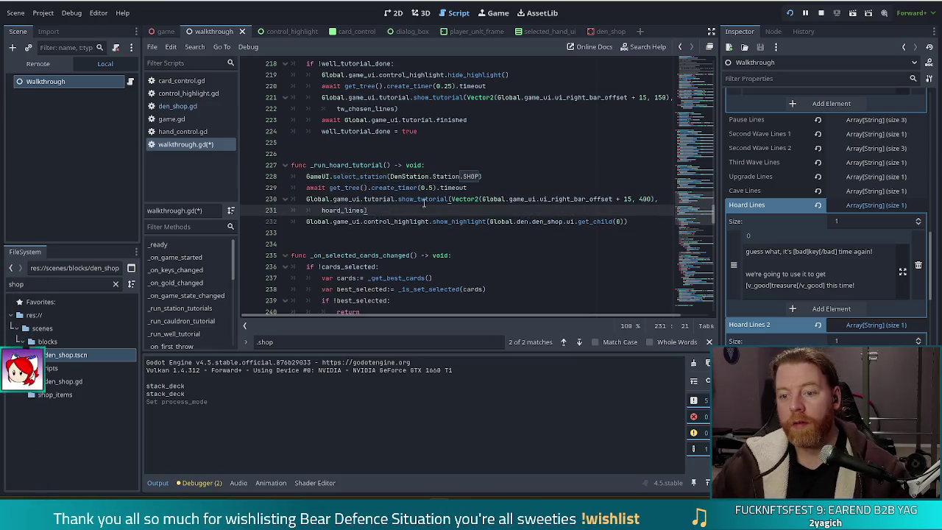
{"action": "left_click_drag", "start_coordinate": [442, 199], "coordinate": [307, 200]}
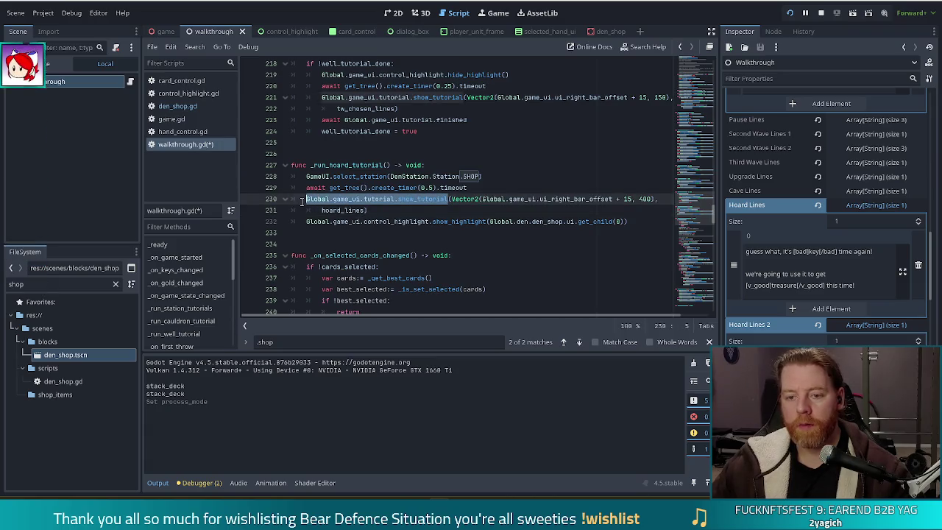
{"action": "left_click", "coordinate": [377, 211]}
{"action": "key", "text": "Return"}
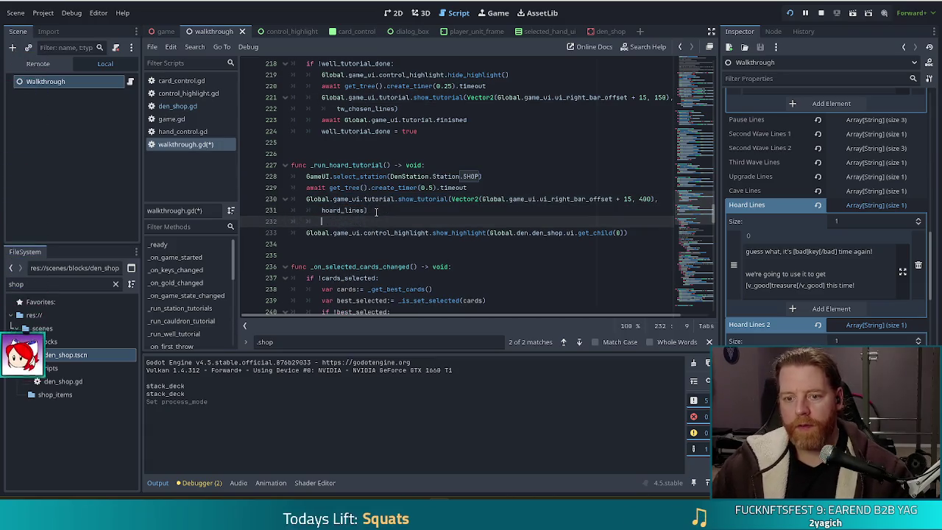
{"action": "key", "text": "ctrl+v"}
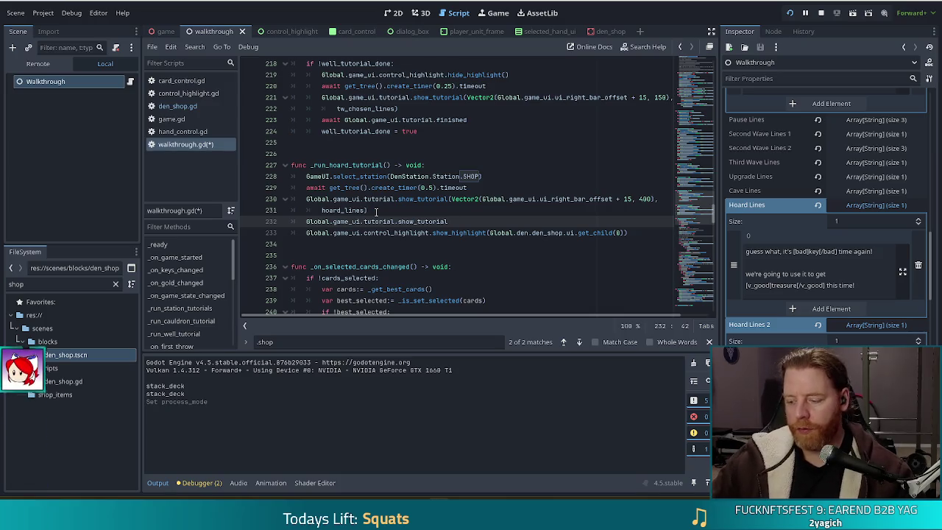
{"action": "key", "text": "Home"}
{"action": "type", "text": "awi"}
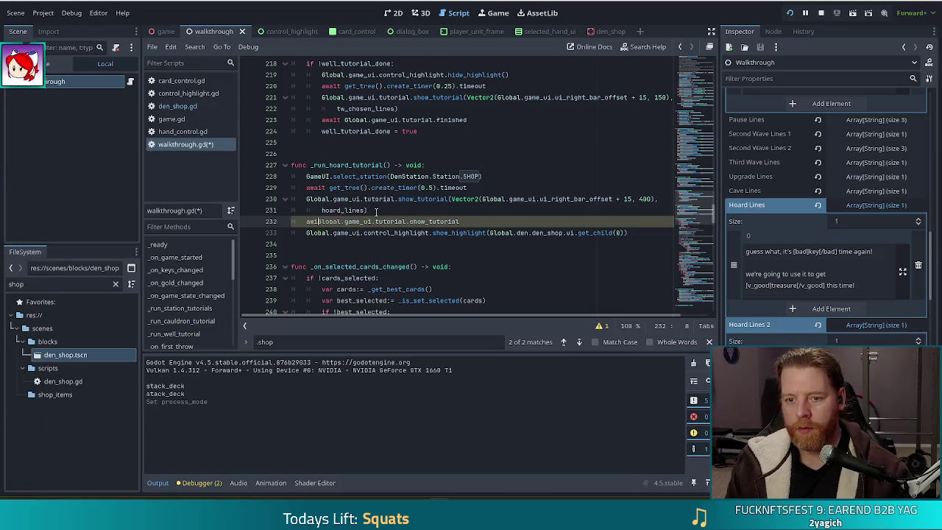
{"action": "type", "text": "ait"}
{"action": "key", "text": "End"}
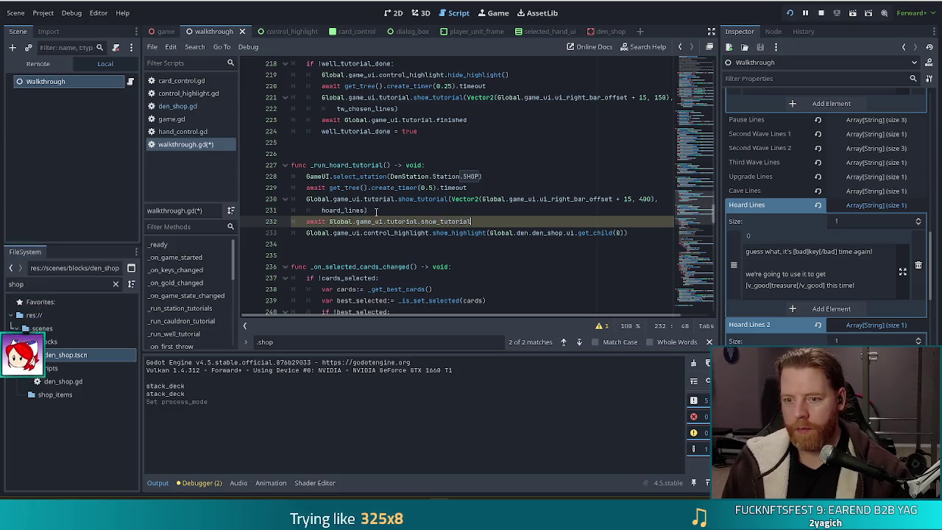
{"action": "key", "text": "ctrl+BackSpace"}
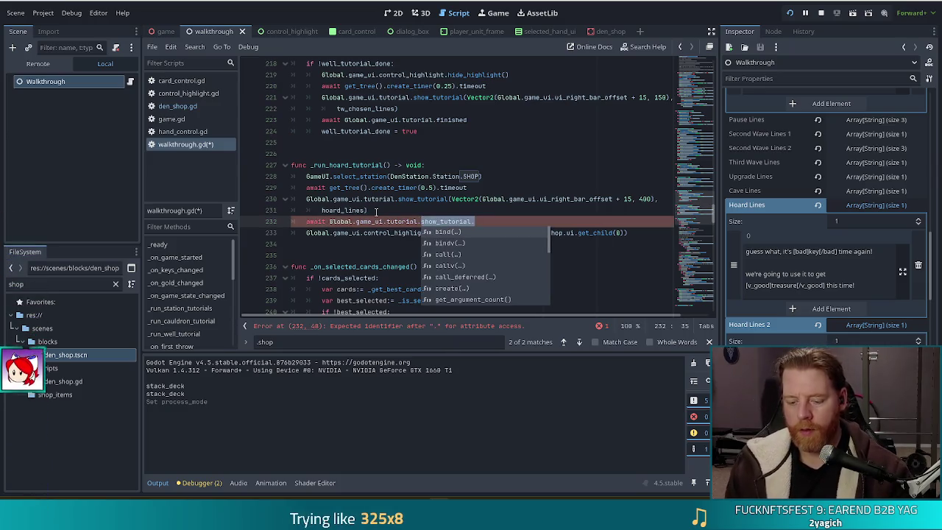
{"action": "type", "text": "finished"}
{"action": "key", "text": "ctrl+s"}
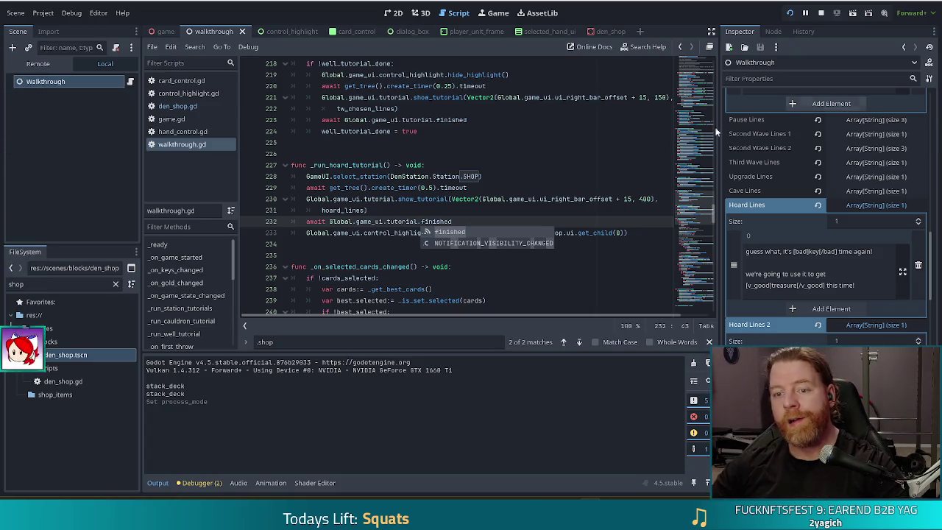
{"action": "left_click", "coordinate": [438, 194]}
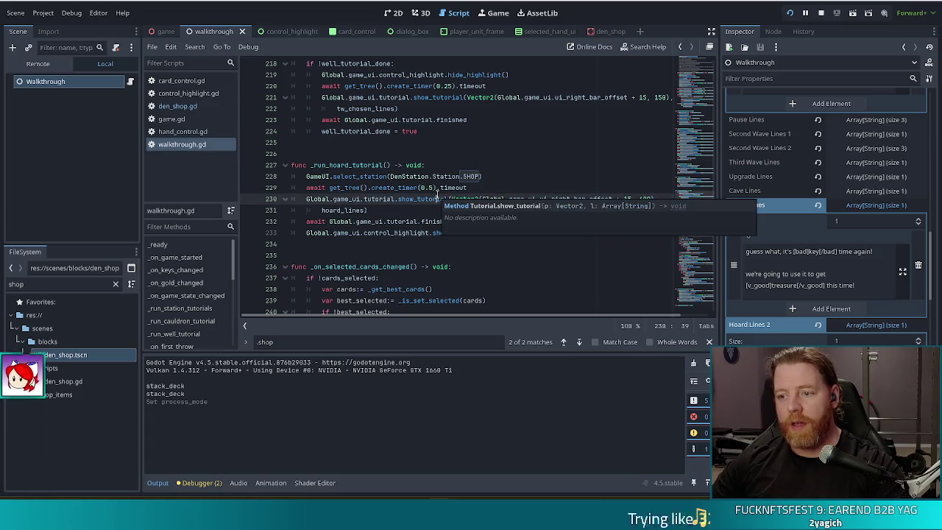
{"action": "left_click_drag", "start_coordinate": [455, 221], "coordinate": [459, 212]}
{"action": "left_click", "coordinate": [461, 220]}
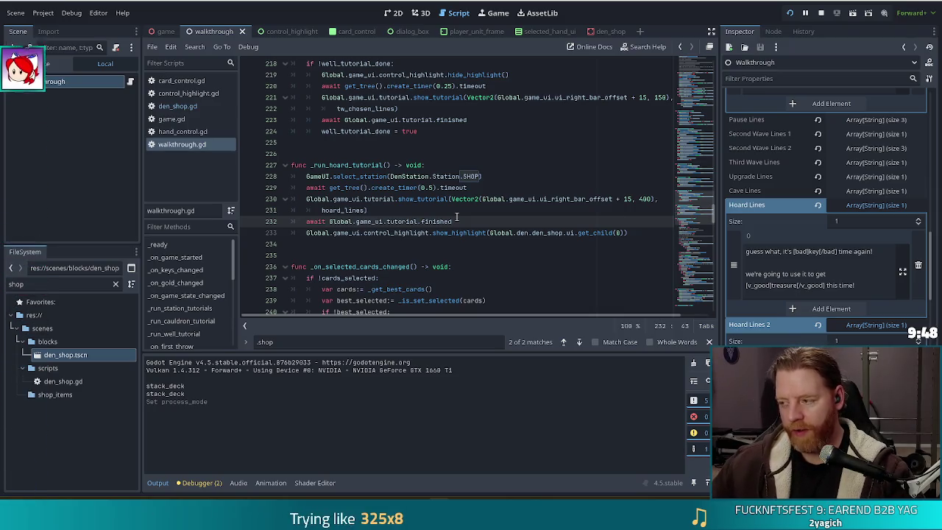
{"action": "left_click", "coordinate": [471, 187]}
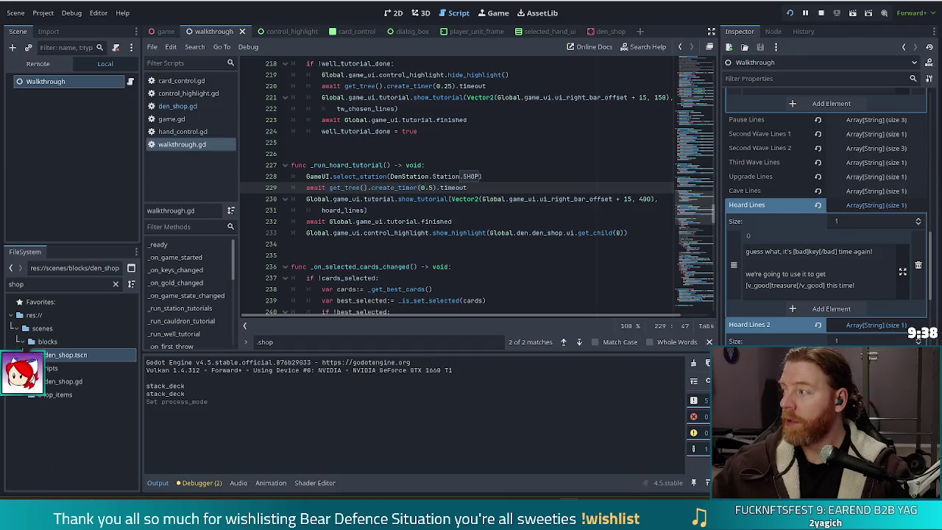
{"action": "left_click", "coordinate": [331, 255]}
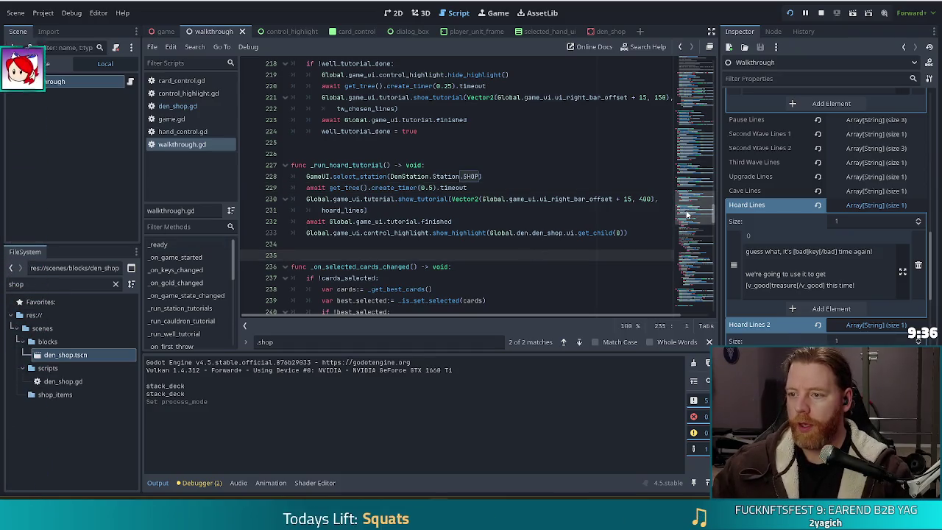
Step: Add blank lines after the stations_finished_done declaration near the top of walkthrough.gd
{"action": "left_click_drag", "start_coordinate": [687, 214], "coordinate": [687, 66]}
{"action": "left_click", "coordinate": [456, 187]}
{"action": "scroll", "coordinate": [377, 227], "scroll_direction": "down", "scroll_amount": 5}
{"action": "scroll", "coordinate": [377, 226], "scroll_direction": "down", "scroll_amount": 10}
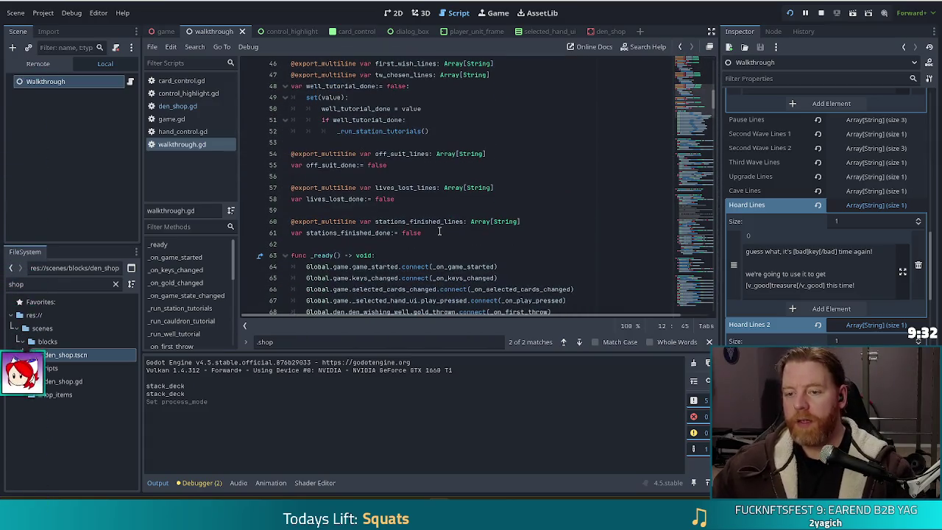
{"action": "left_click", "coordinate": [439, 232]}
{"action": "key", "text": "Return"}
{"action": "key", "text": "Return"}
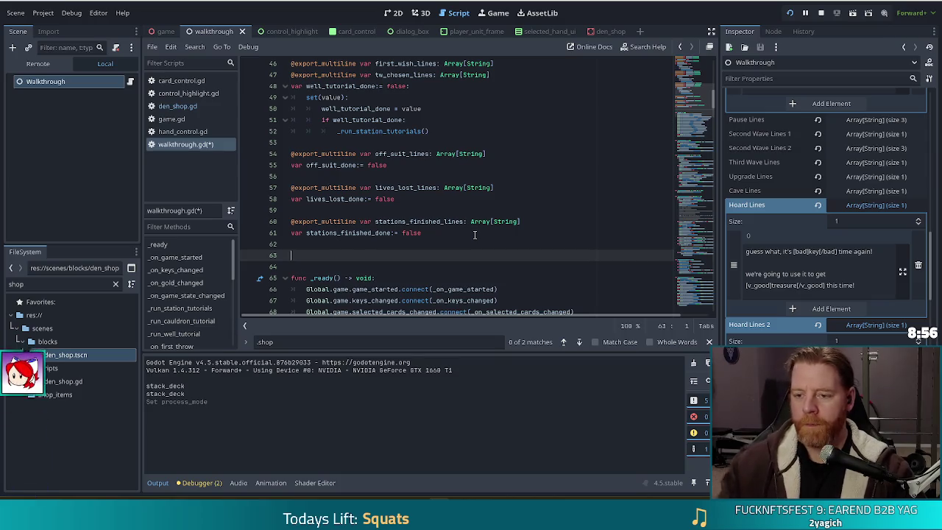
Step: Copy the stations_finished_lines export line and rename the copy to game_won_lines
{"action": "left_click", "coordinate": [530, 218]}
{"action": "key", "text": "shift+Up"}
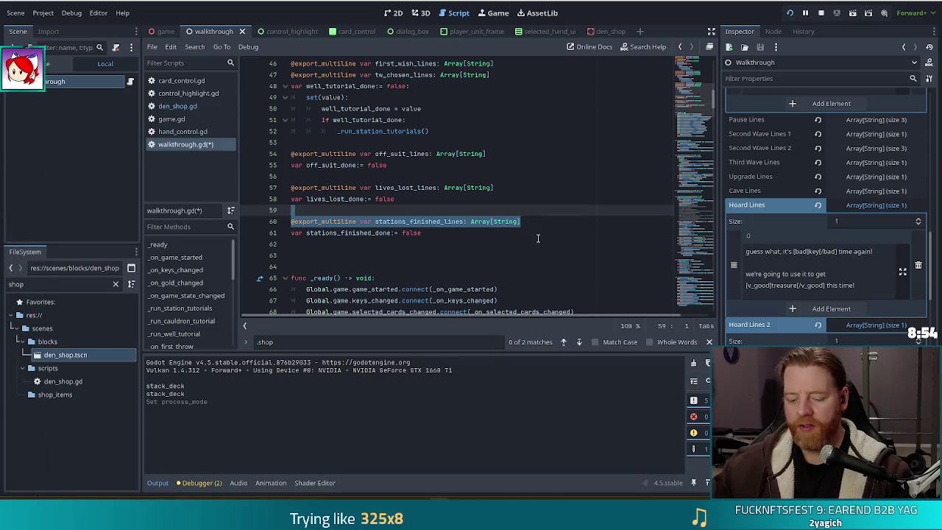
{"action": "key", "text": "ctrl+c"}
{"action": "left_click", "coordinate": [351, 260]}
{"action": "key", "text": "ctrl+v"}
{"action": "left_click", "coordinate": [417, 256]}
{"action": "key", "text": "Delete"}
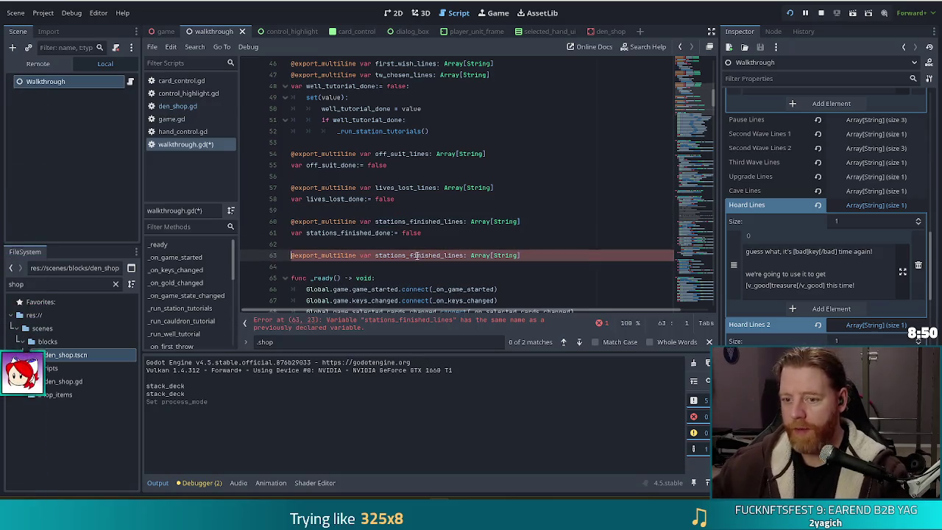
{"action": "double_click", "coordinate": [417, 255]}
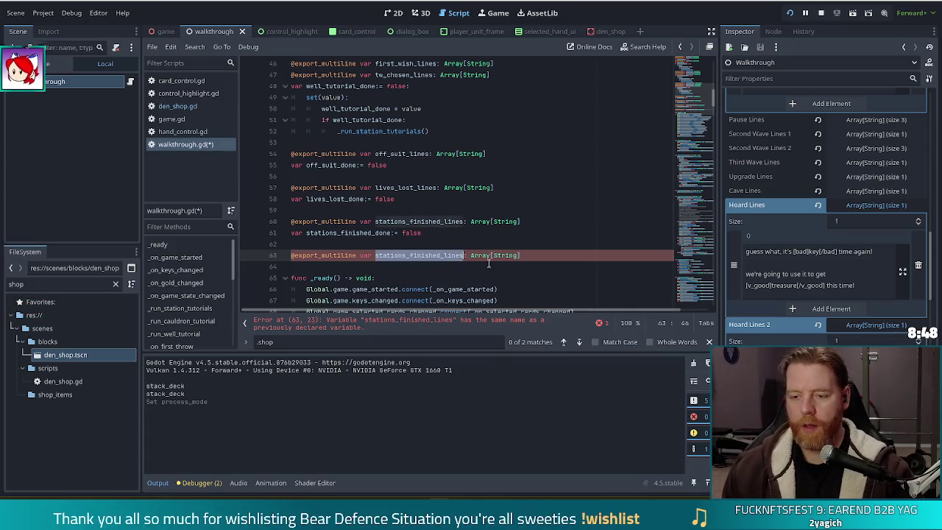
{"action": "type", "text": "game_won_lines"}
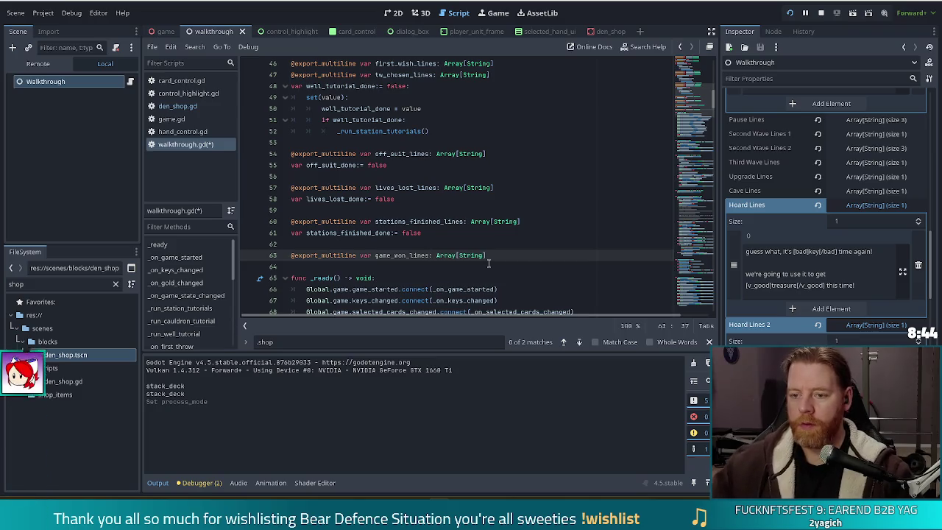
Step: Duplicate the game_won_lines declaration as game_lost_lines and save
{"action": "left_click", "coordinate": [500, 254]}
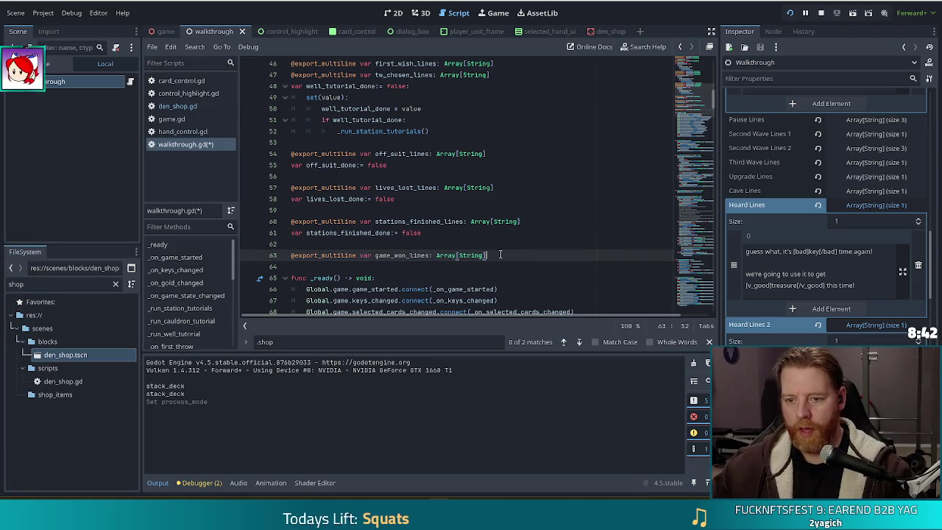
{"action": "key", "text": "ctrl+shift+d"}
{"action": "left_click", "coordinate": [409, 266]}
{"action": "key", "text": "BackSpace"}
{"action": "key", "text": "BackSpace"}
{"action": "key", "text": "BackSpace"}
{"action": "type", "text": "lost_lines: Array[String"}
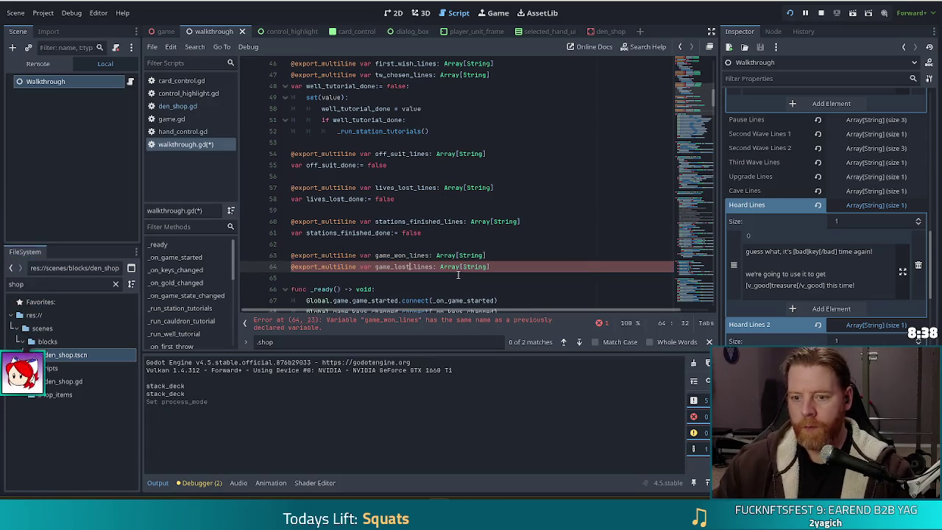
{"action": "key", "text": "ctrl+s"}
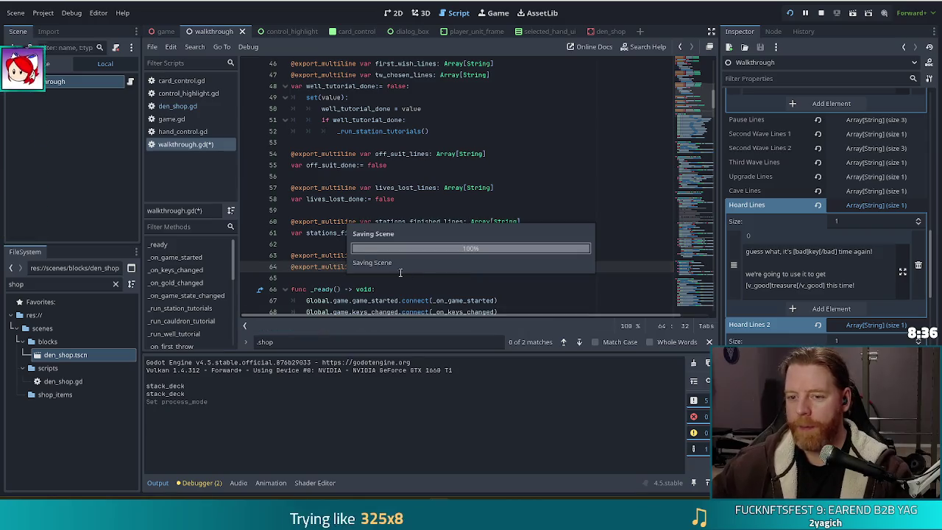
{"action": "key", "text": "Up"}
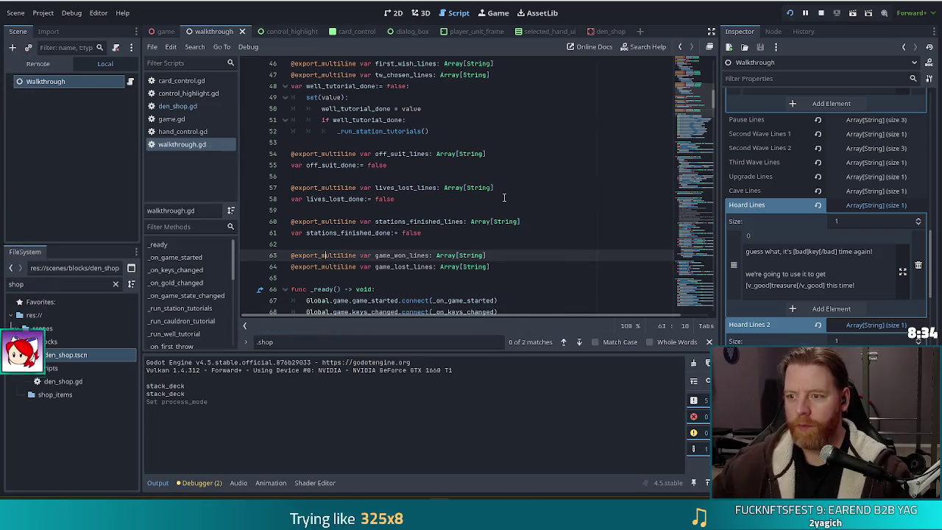
Step: Select the Walkthrough node and add a first element to Game Won Lines
{"action": "left_click", "coordinate": [58, 84]}
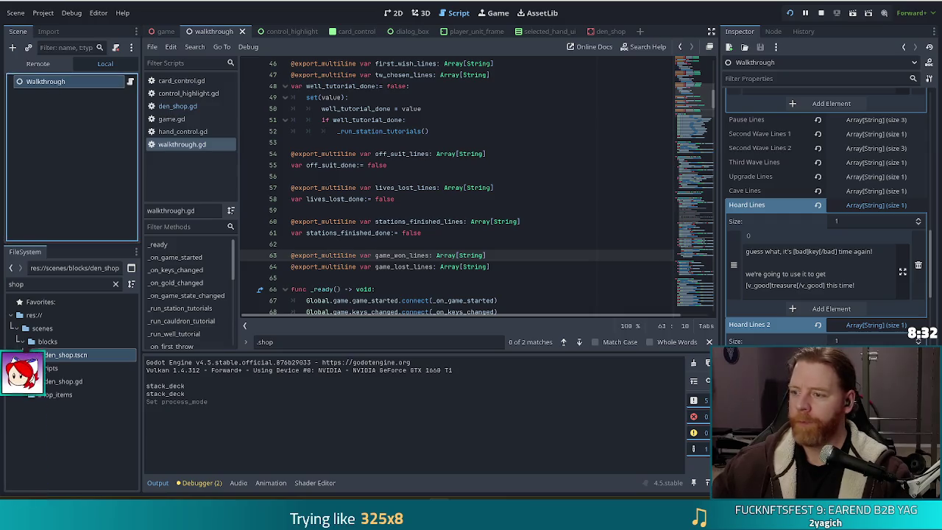
{"action": "scroll", "coordinate": [825, 213], "scroll_direction": "down", "scroll_amount": 5}
{"action": "scroll", "coordinate": [825, 213], "scroll_direction": "down", "scroll_amount": 10}
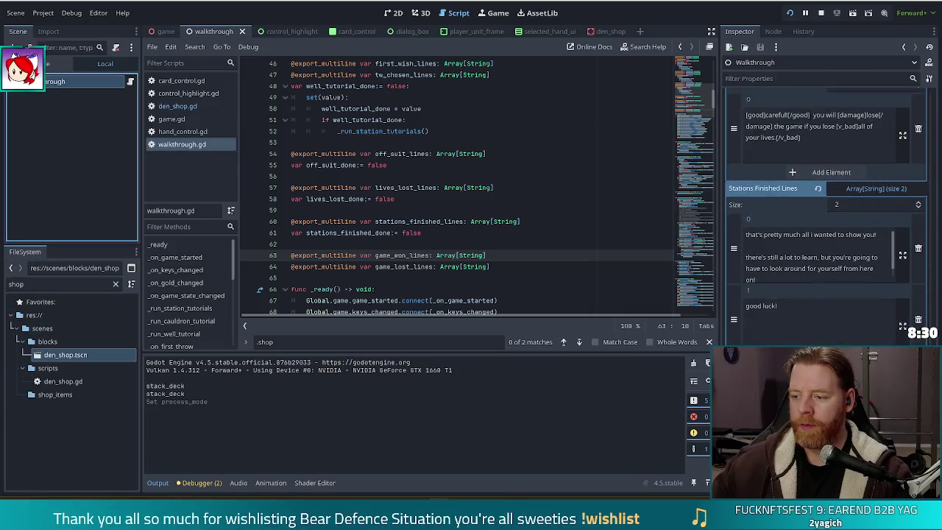
{"action": "left_click", "coordinate": [825, 213]}
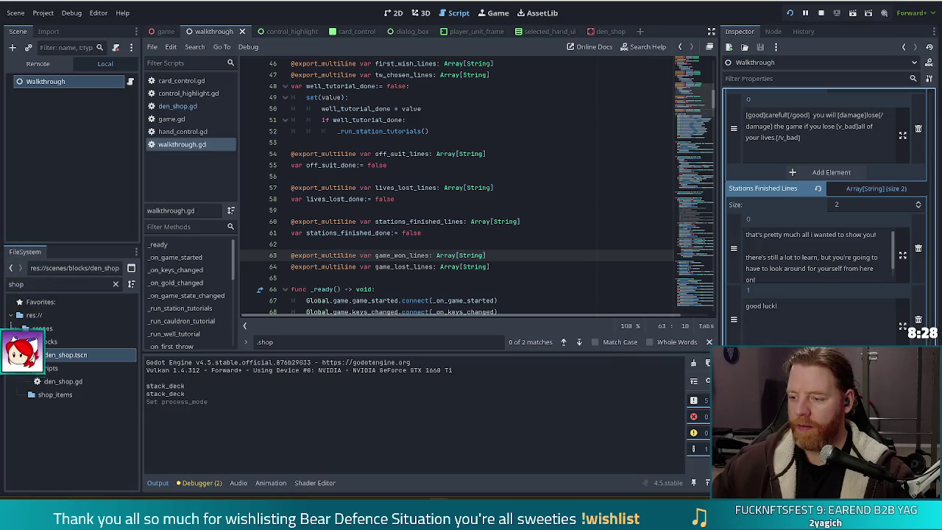
{"action": "scroll", "coordinate": [825, 221], "scroll_direction": "down", "scroll_amount": 2}
{"action": "left_click", "coordinate": [832, 305]}
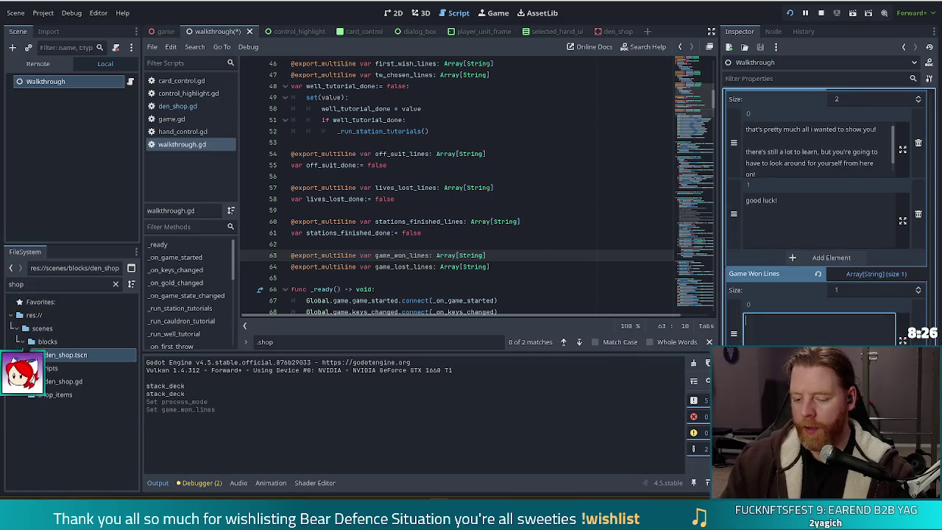
Step: Enter 'you did it! you are a bear defence superhero!' as the first Game Won Lines entry
{"action": "type", "text": "you did it!"}
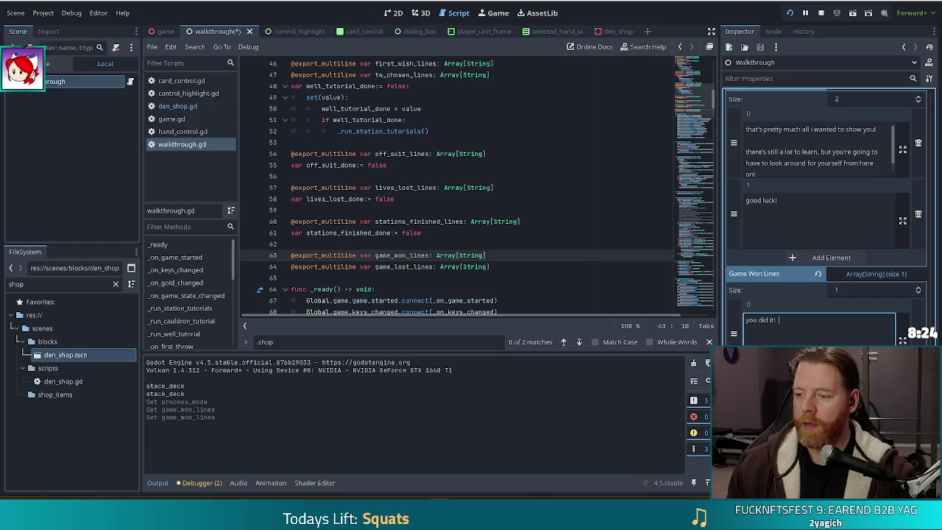
{"action": "key", "text": "BackSpace"}
{"action": "key", "text": "BackSpace"}
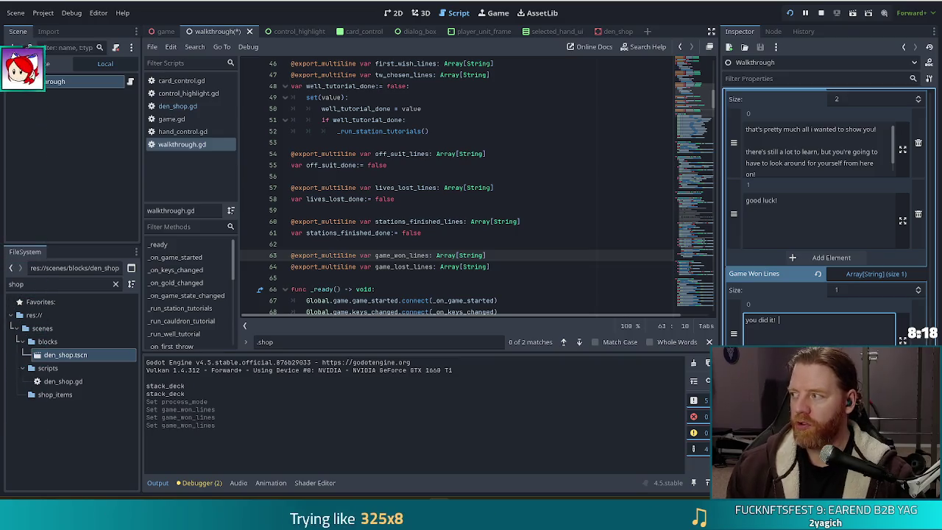
{"action": "key", "text": "BackSpace"}
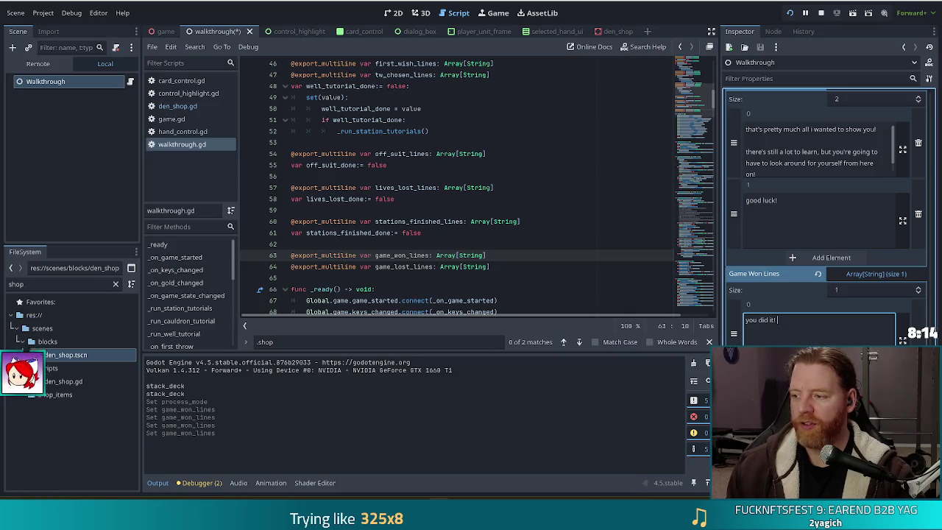
{"action": "type", "text": "you"}
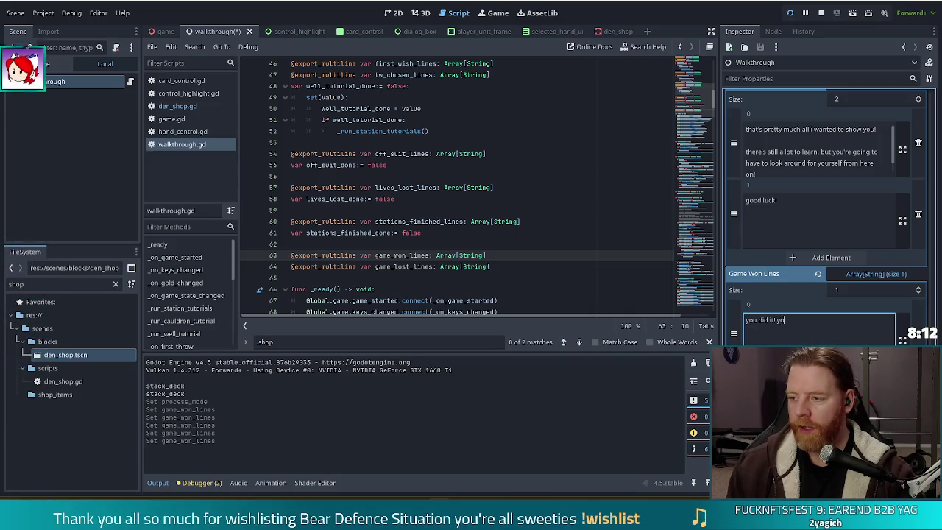
{"action": "type", "text": " are a bear defence s"}
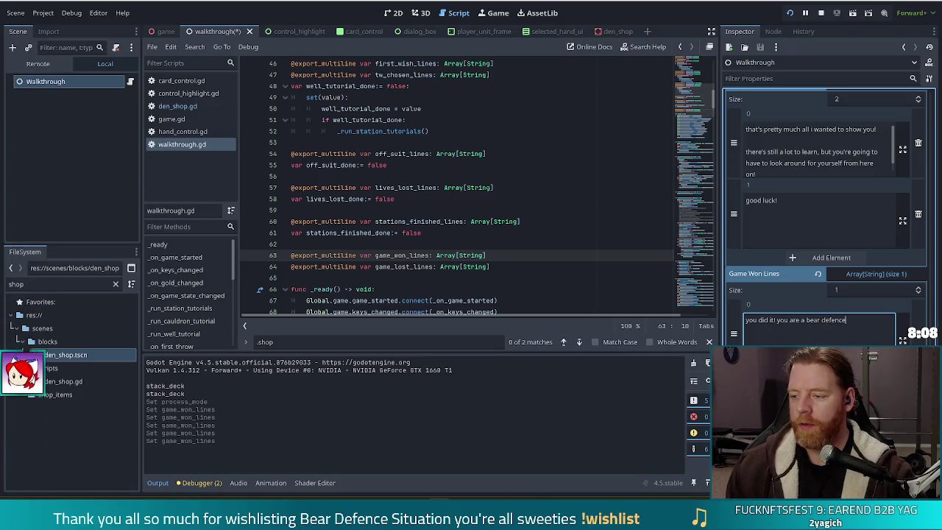
{"action": "type", "text": "uper"}
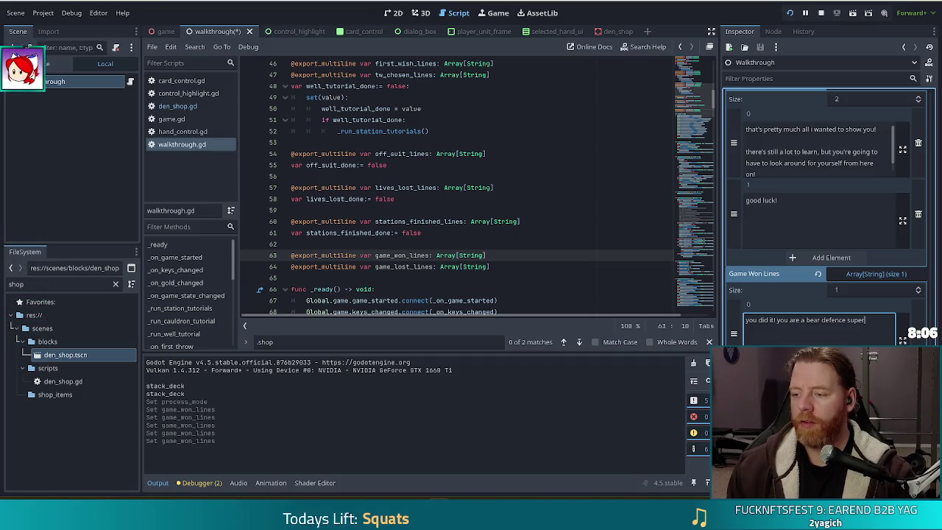
{"action": "type", "text": "hero!"}
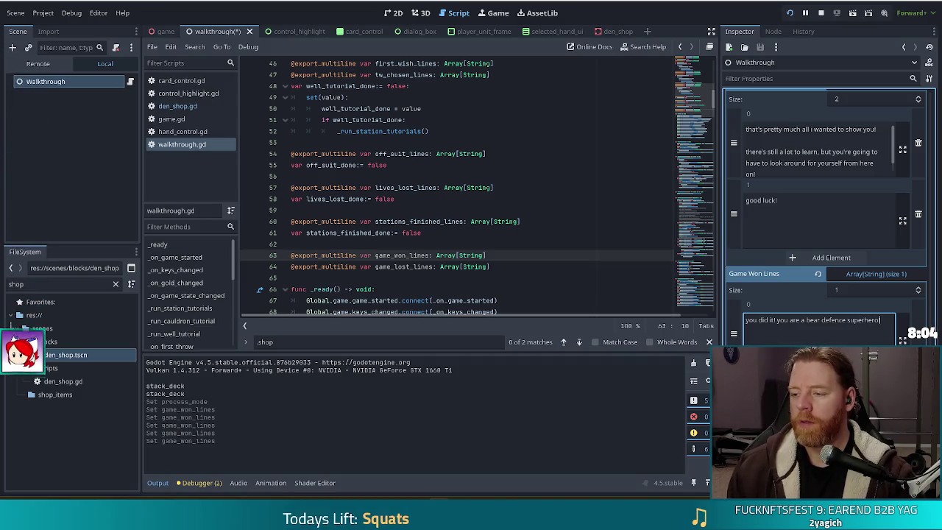
Step: Add second and third Game Won Lines entries and start the third with 'also'
{"action": "left_click", "coordinate": [831, 378]}
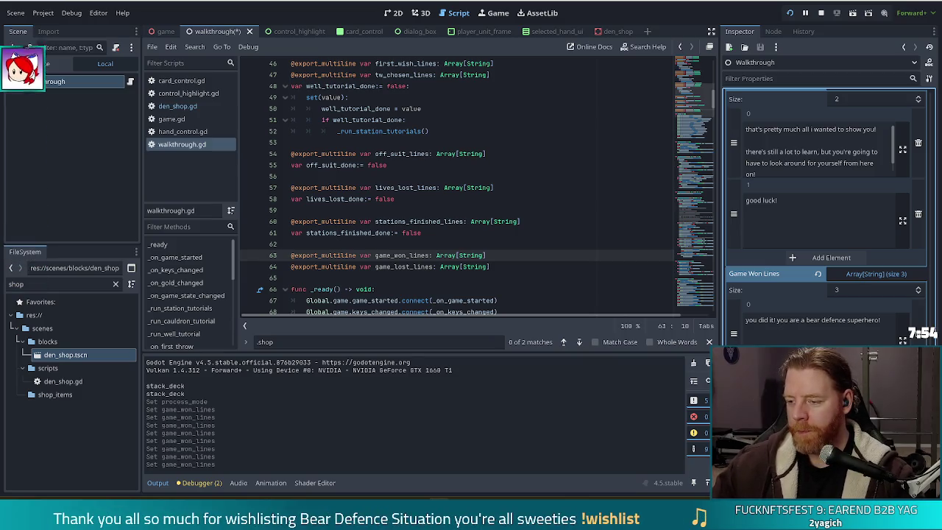
{"action": "scroll", "coordinate": [832, 335], "scroll_direction": "down", "scroll_amount": 3}
{"action": "left_click", "coordinate": [831, 336]}
{"action": "type", "text": "also also this is"}
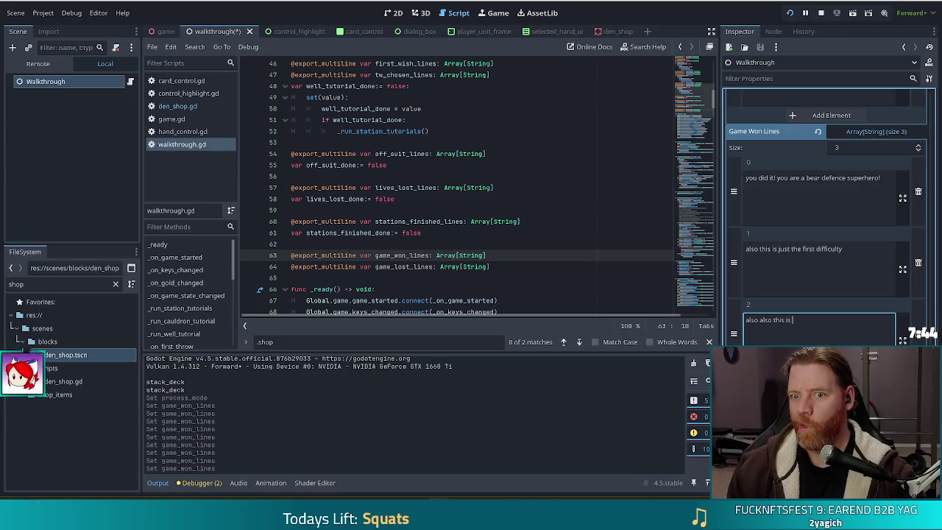
Step: Finish the third entry with 'not even the whole demo', add a fourth entry, and save
{"action": "type", "text": "not even the wh"}
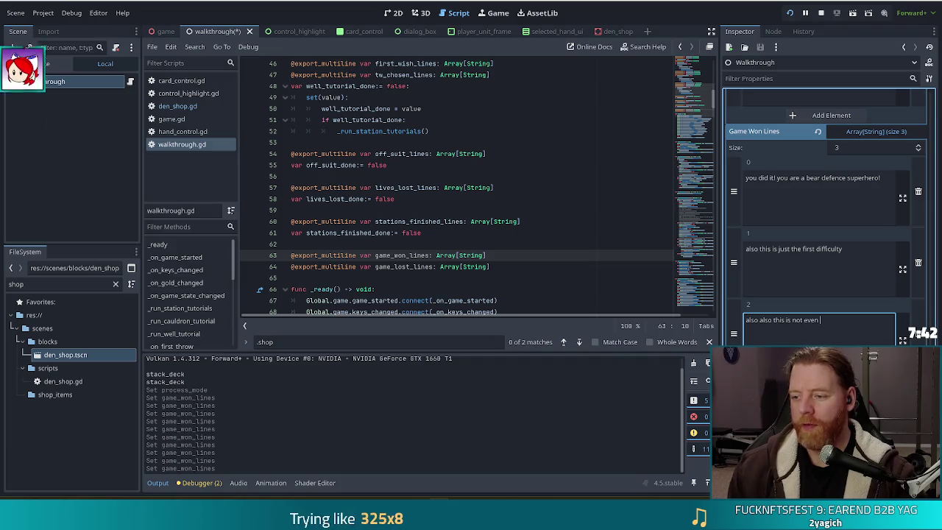
{"action": "type", "text": "ole demo"}
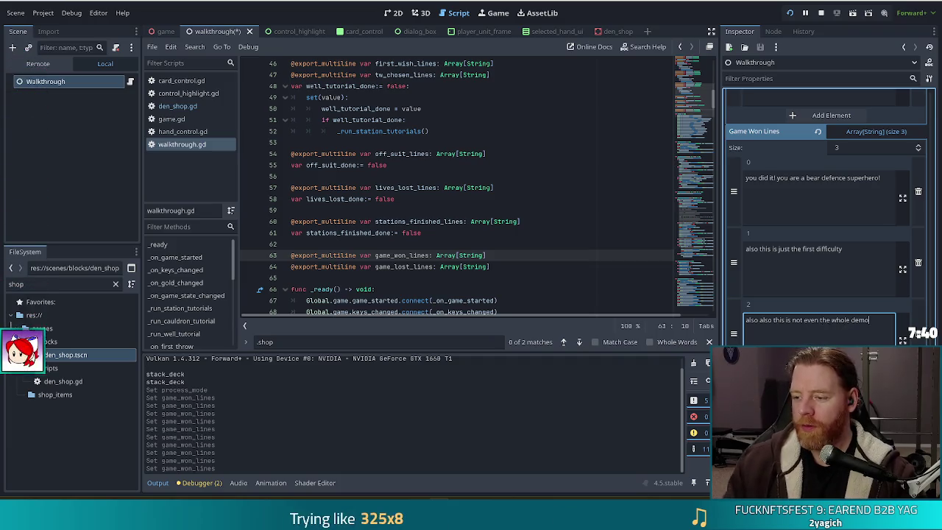
{"action": "left_click", "coordinate": [831, 114]}
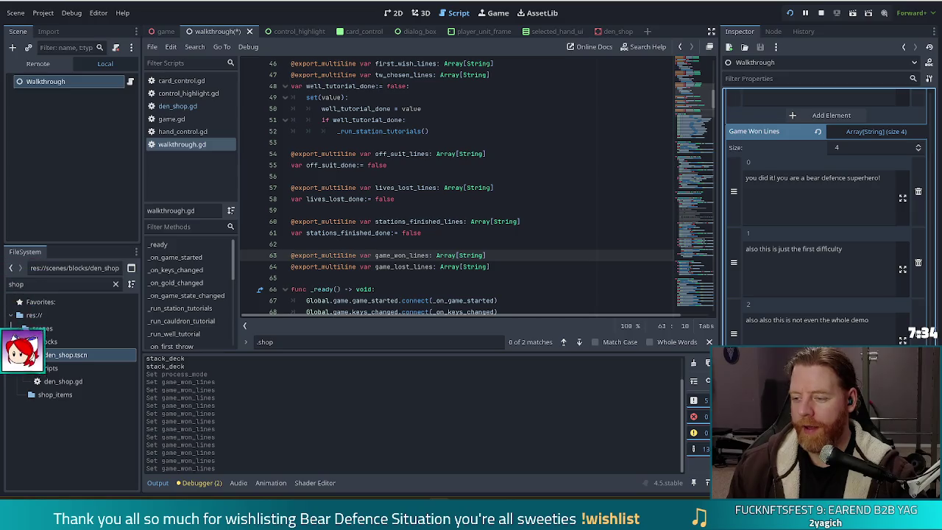
{"action": "key", "text": "ctrl+s"}
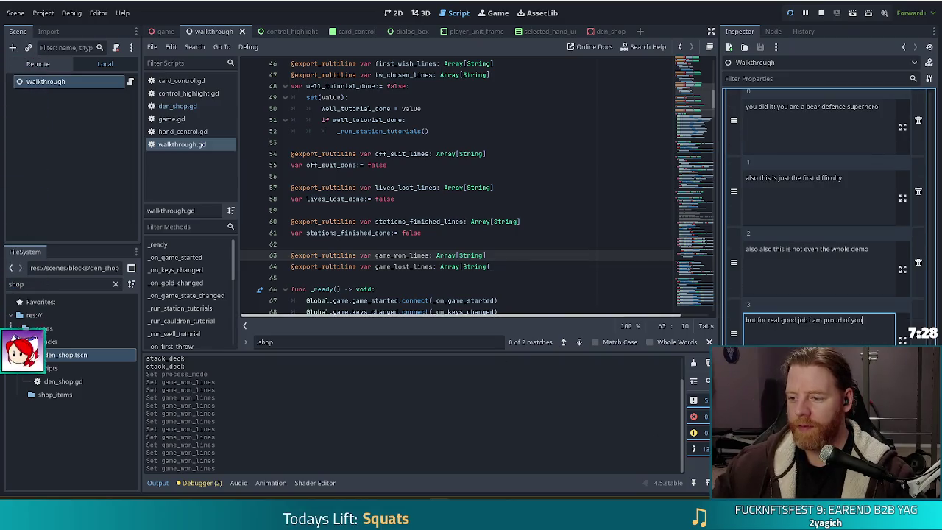
{"action": "scroll", "coordinate": [828, 214], "scroll_direction": "down", "scroll_amount": 1}
Step: Add a first Game Lost Lines entry and draft it as 'oh' after discarding a false start
{"action": "scroll", "coordinate": [828, 221], "scroll_direction": "down", "scroll_amount": 1}
{"action": "left_click", "coordinate": [876, 288]}
{"action": "left_click", "coordinate": [832, 322]}
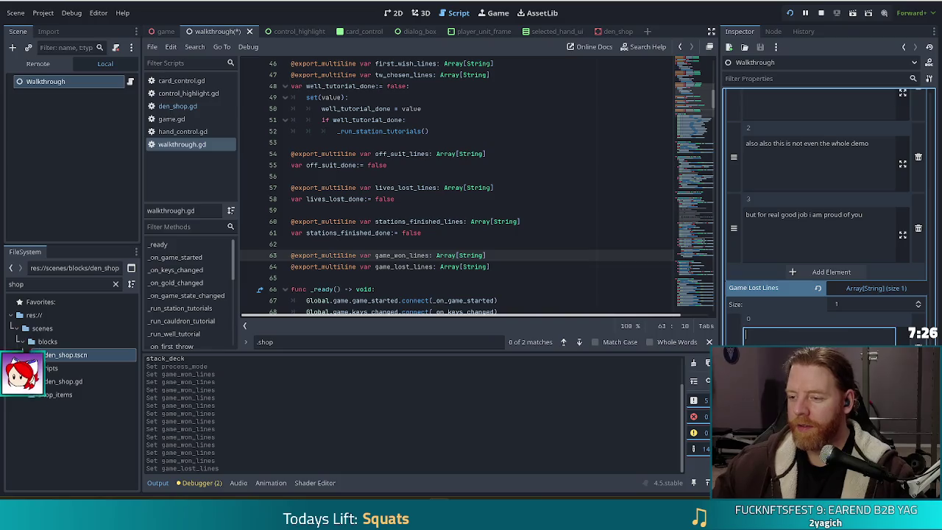
{"action": "left_click", "coordinate": [820, 335]}
{"action": "type", "text": "you god damn"}
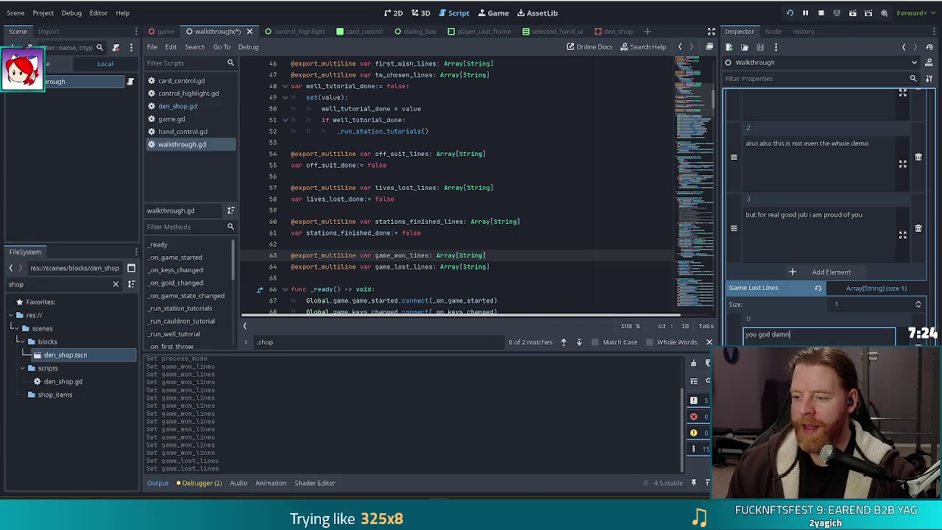
{"action": "key", "text": "BackSpace"}
{"action": "key", "text": "BackSpace"}
{"action": "key", "text": "BackSpace"}
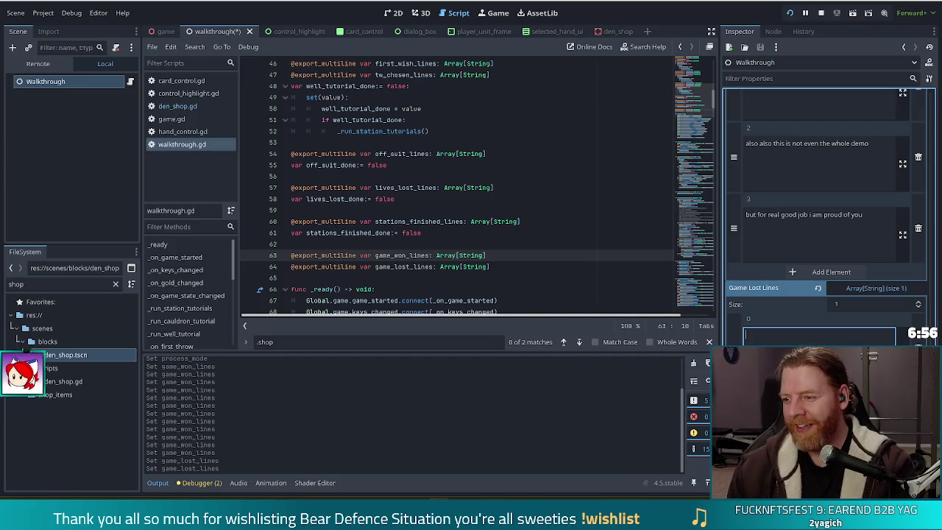
{"action": "type", "text": "oh"}
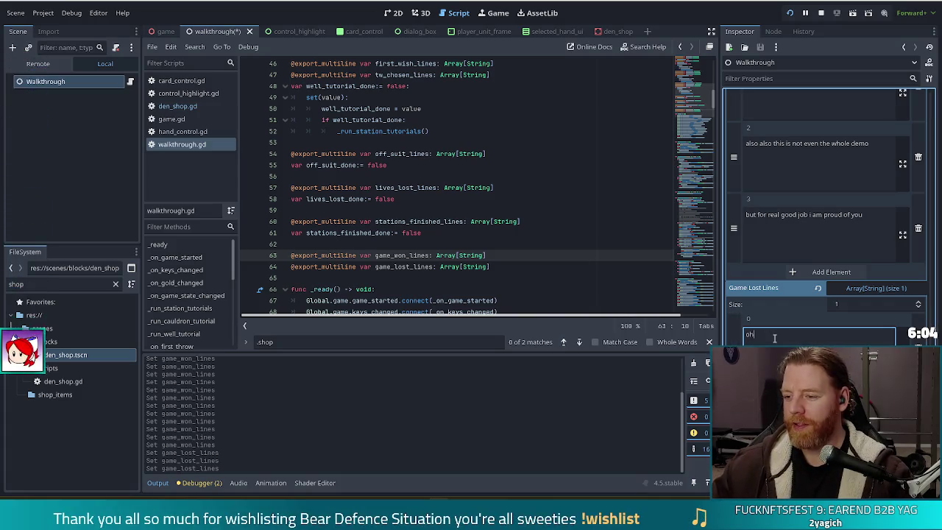
Step: Fill Game Lost Lines with 'well, you didn't win this round, but that's ok!' plus a consoling second line, and save
{"action": "key", "text": "BackSpace"}
{"action": "key", "text": "BackSpace"}
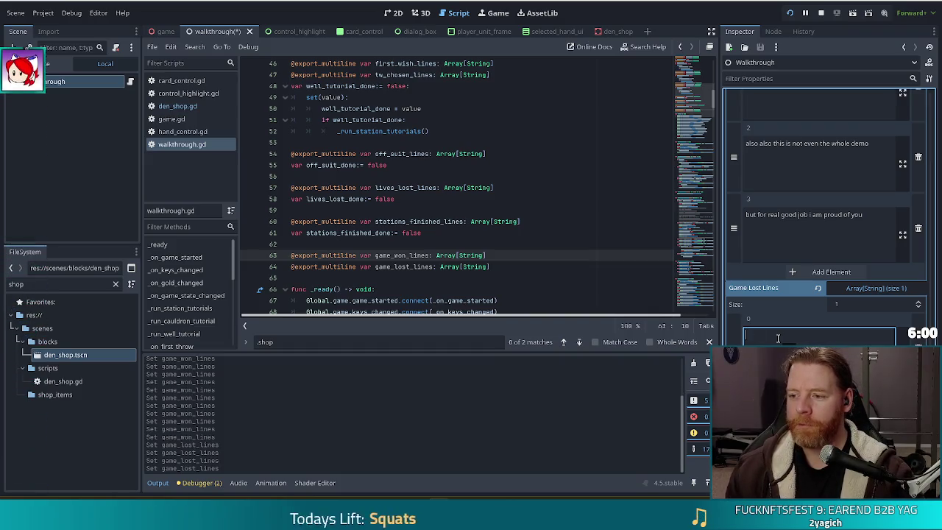
{"action": "type", "text": "well"}
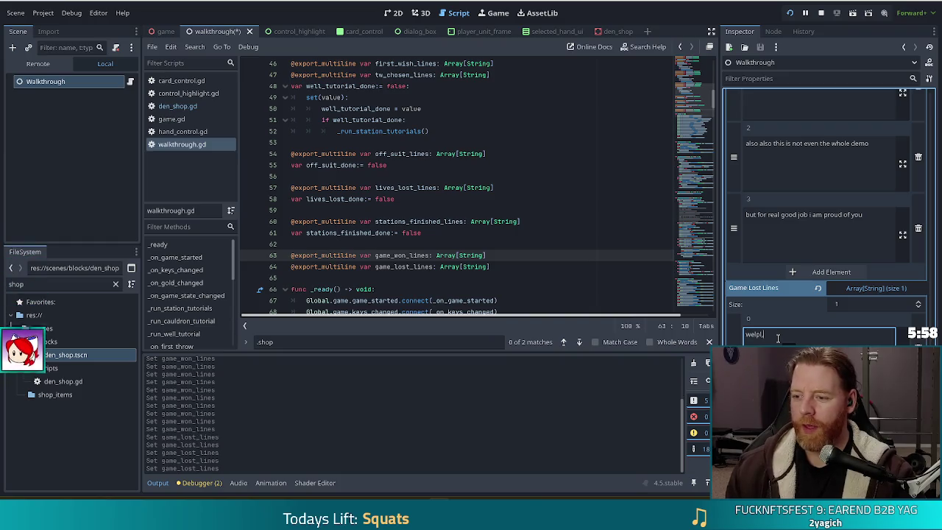
{"action": "type", "text": ", y"}
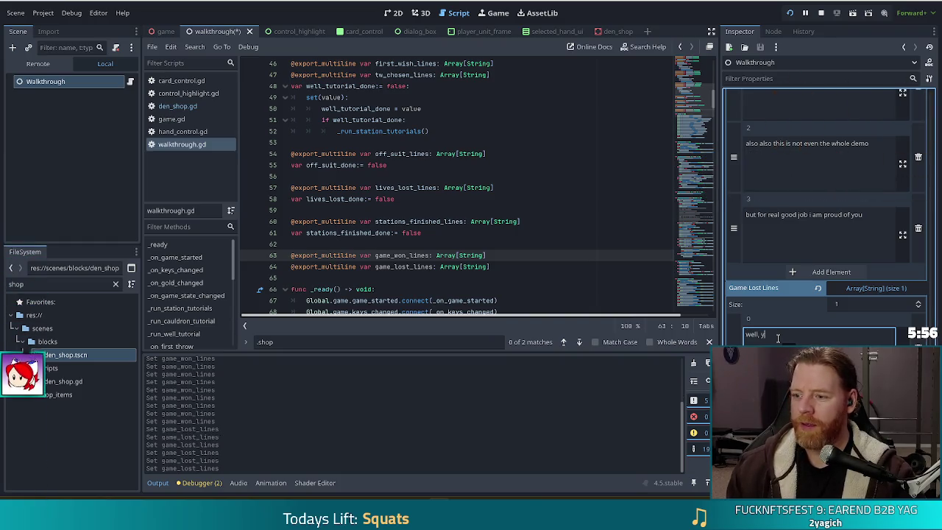
{"action": "type", "text": "ou didn't win this "}
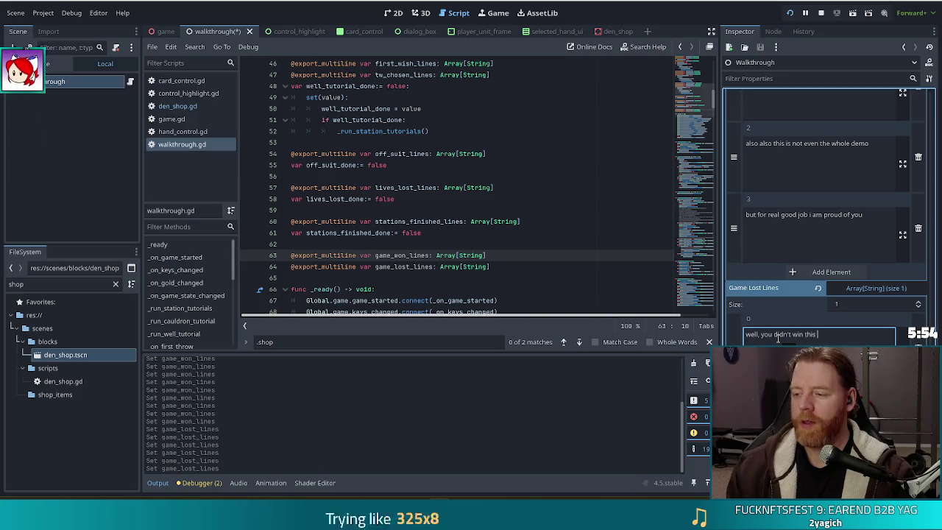
{"action": "type", "text": "round, but that's ok"}
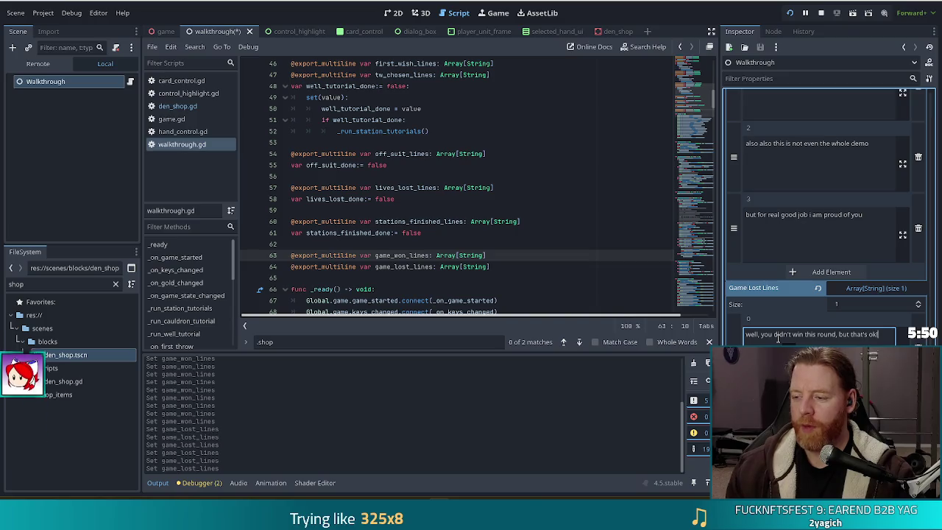
{"action": "type", "text": "!"}
{"action": "left_click", "coordinate": [831, 368]}
{"action": "left_click", "coordinate": [805, 335]}
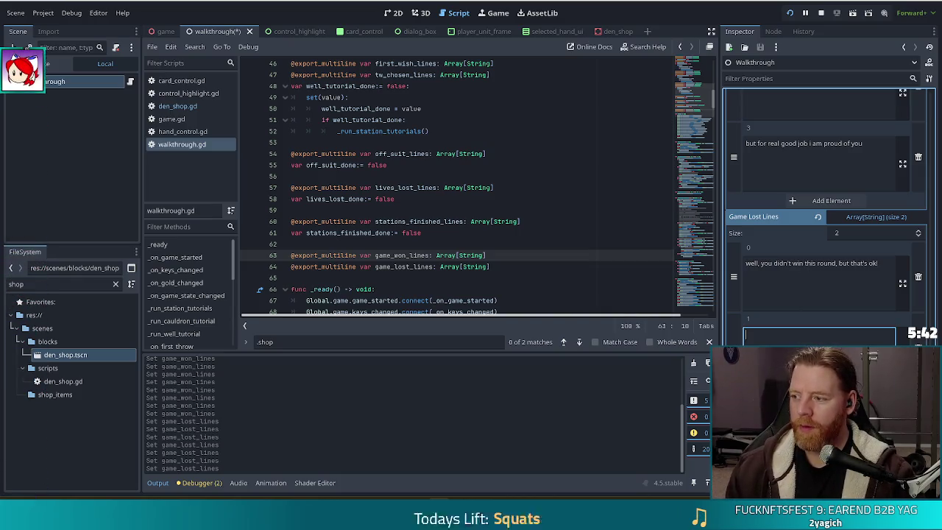
{"action": "type", "text": "honestly, "}
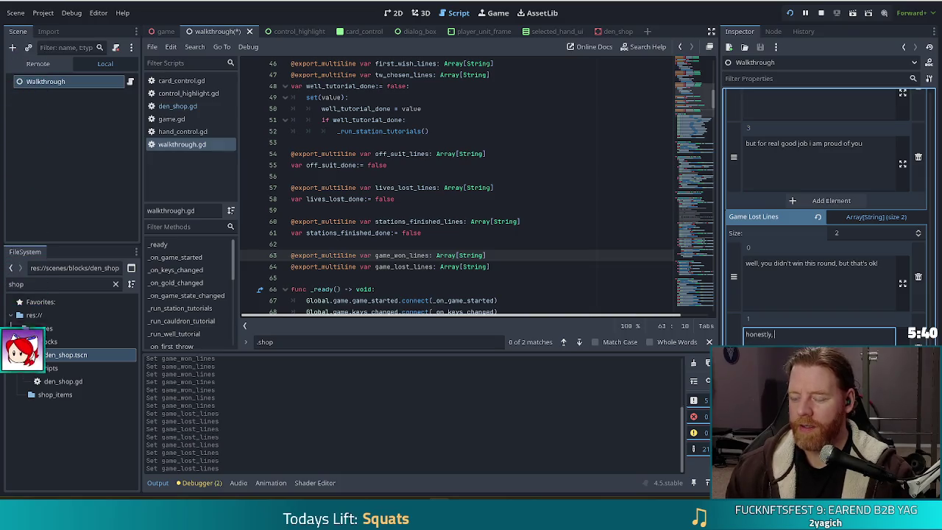
{"action": "type", "text": "this isn't the type"}
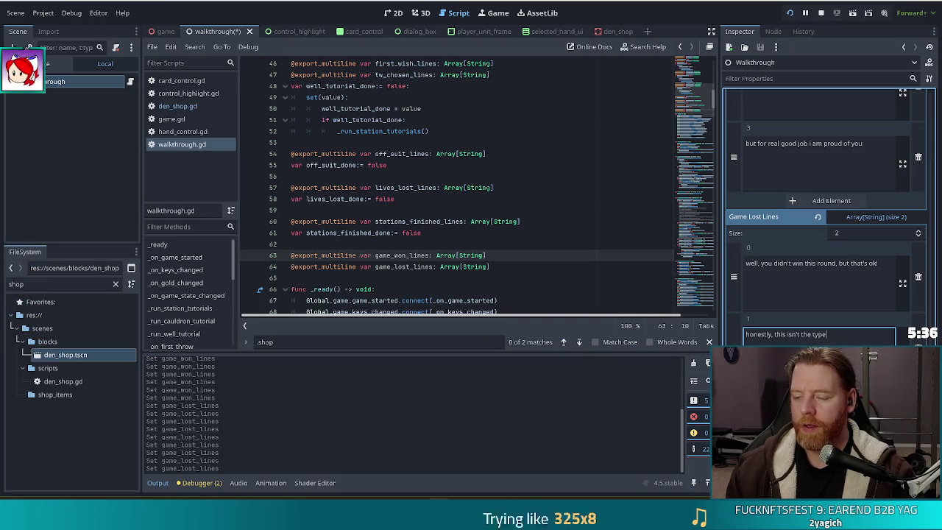
{"action": "type", "text": " of game when "}
{"action": "type", "text": "you"}
{"action": "type", "text": "re"}
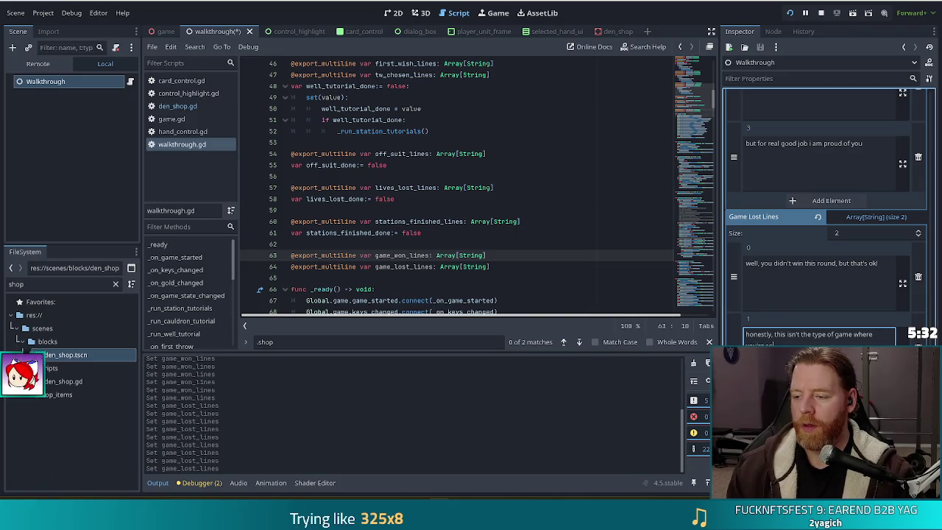
{"action": "type", "text": "pposed to win every time"}
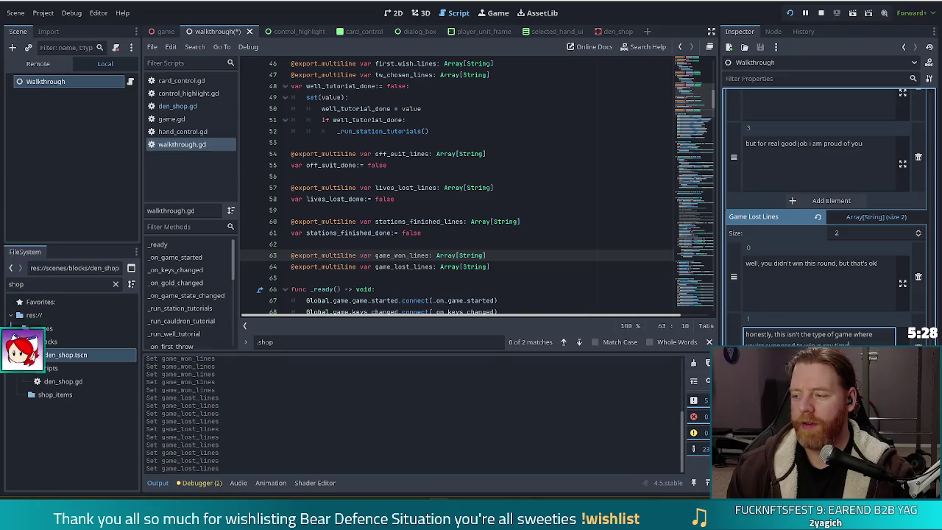
{"action": "type", "text": " still think"}
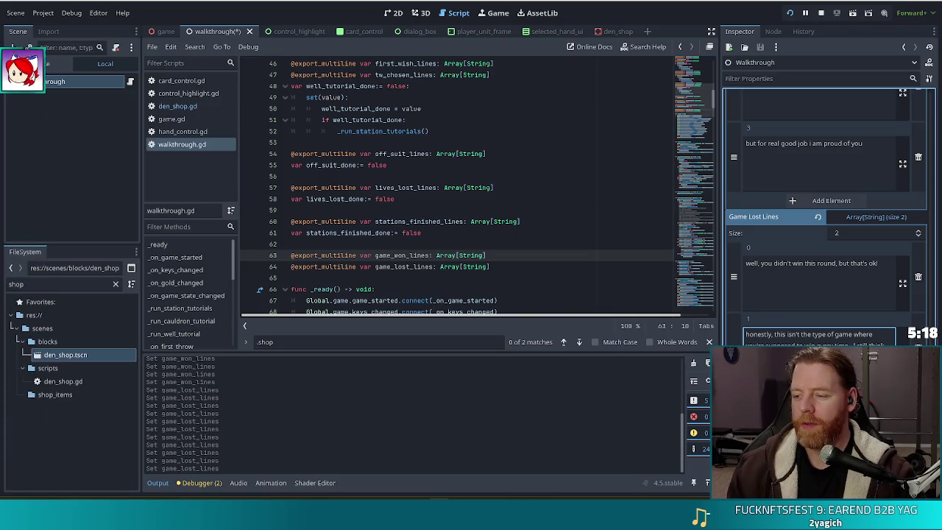
{"action": "key", "text": "ctrl+s"}
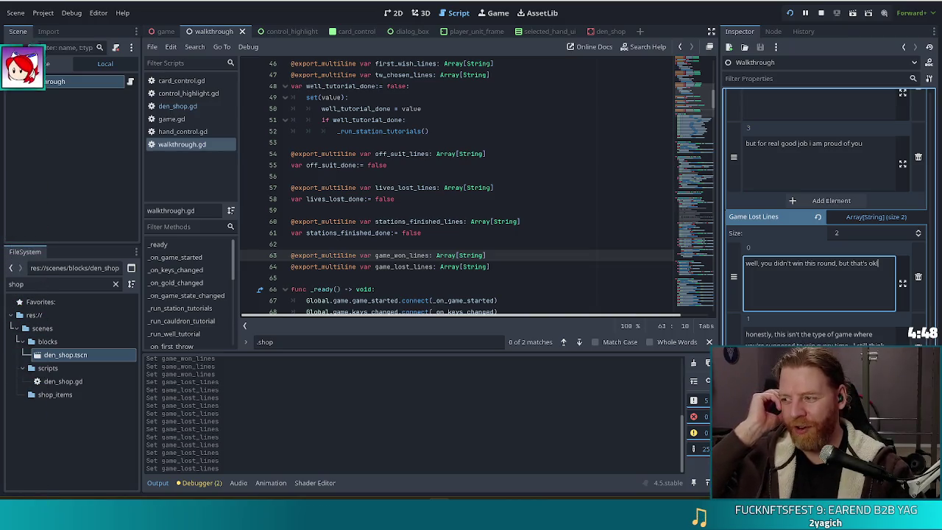
{"action": "type", "text": "!"}
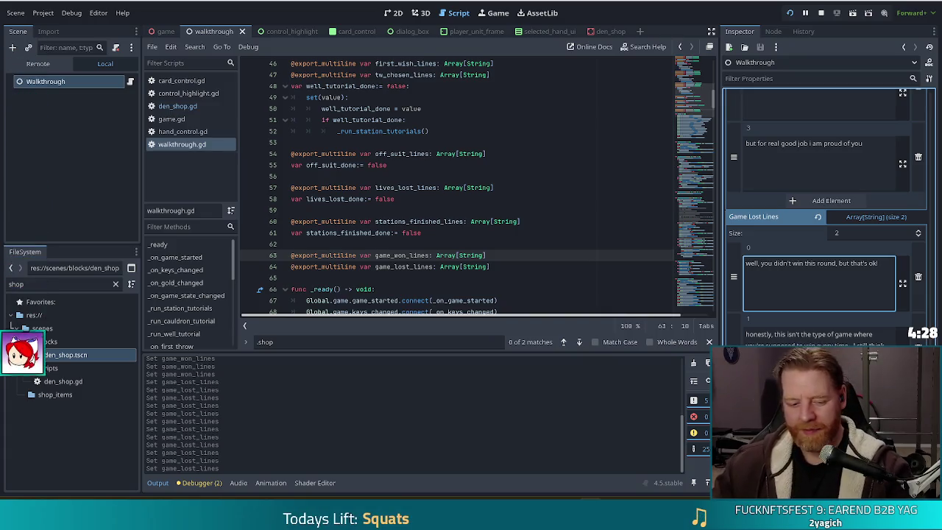
Step: Review the entered lines, then open game.gd in the script editor
{"action": "left_click", "coordinate": [768, 333]}
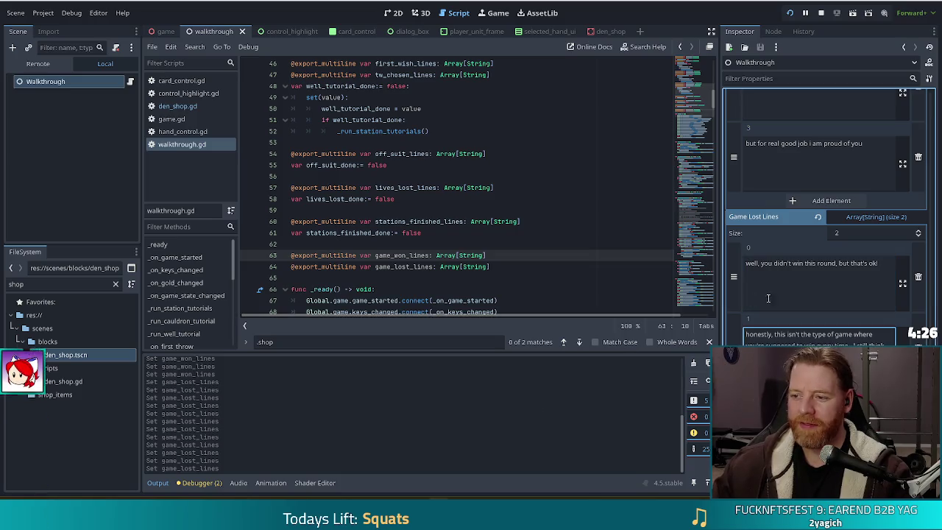
{"action": "left_click", "coordinate": [801, 167]}
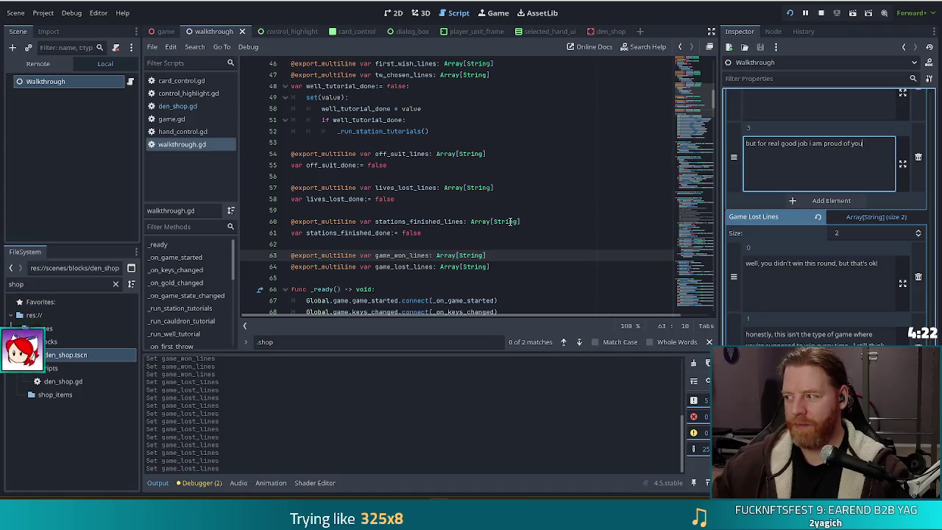
{"action": "left_click", "coordinate": [172, 121]}
{"action": "left_click", "coordinate": [430, 221]}
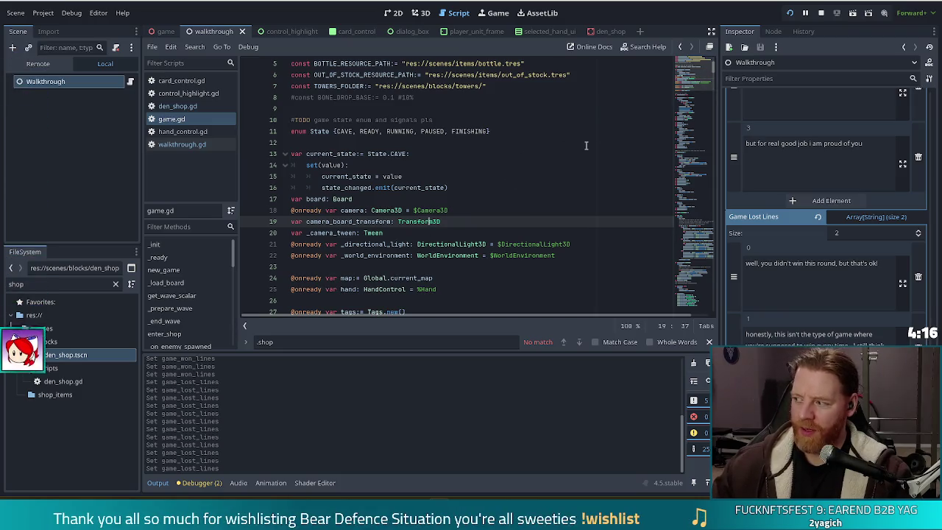
Step: Look over the signal declarations in game.gd
{"action": "scroll", "coordinate": [457, 218], "scroll_direction": "down", "scroll_amount": 18}
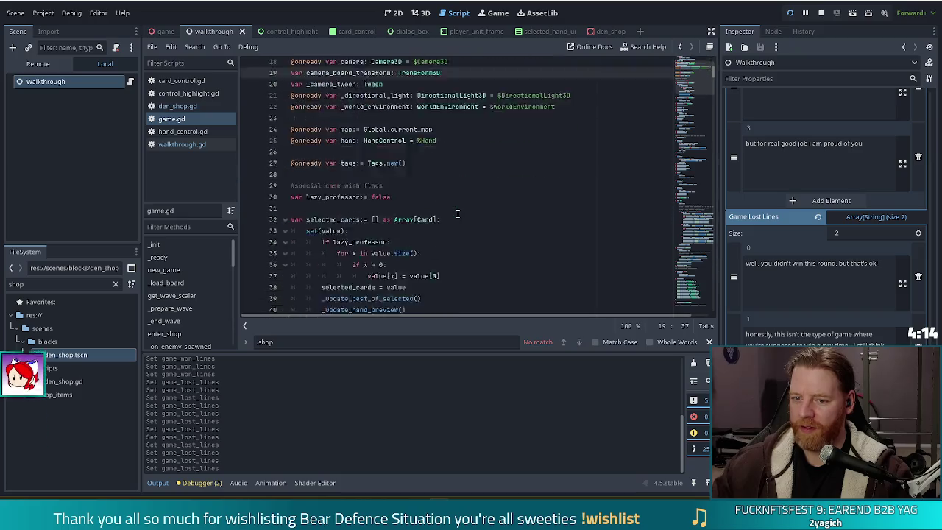
{"action": "scroll", "coordinate": [457, 214], "scroll_direction": "down", "scroll_amount": 20}
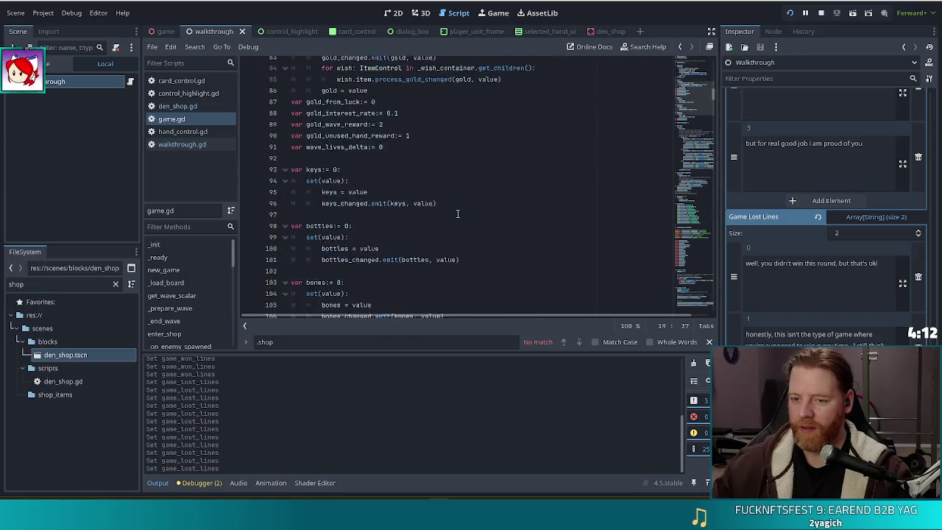
{"action": "left_click", "coordinate": [697, 136]}
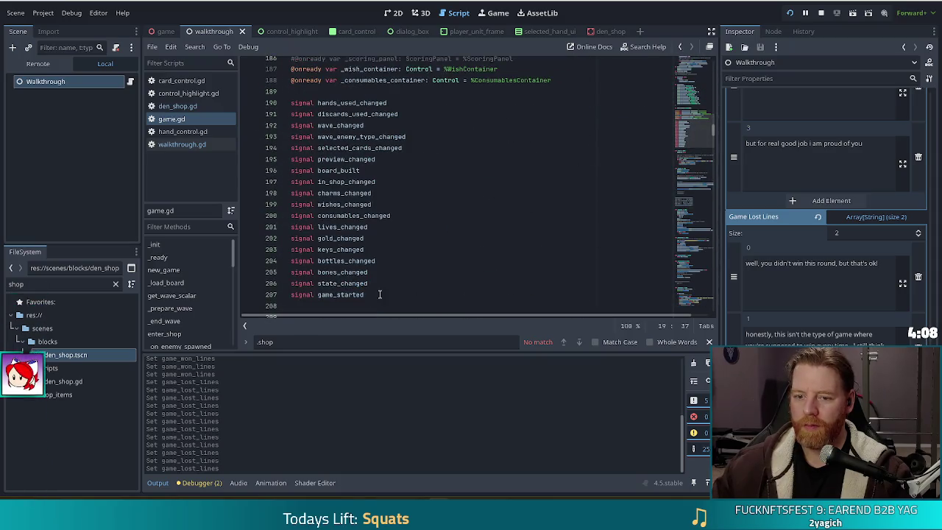
{"action": "left_click", "coordinate": [380, 295]}
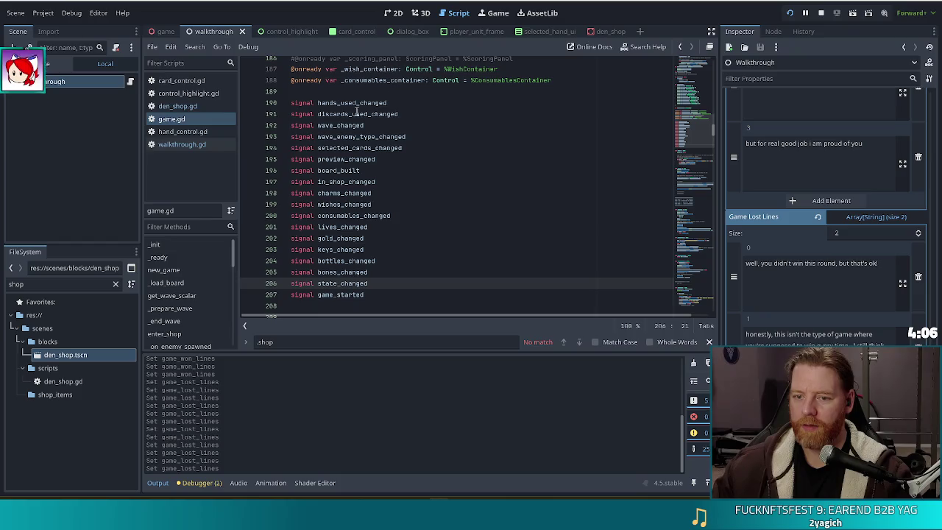
{"action": "left_click_drag", "start_coordinate": [352, 114], "coordinate": [371, 297]}
{"action": "left_click", "coordinate": [376, 215]}
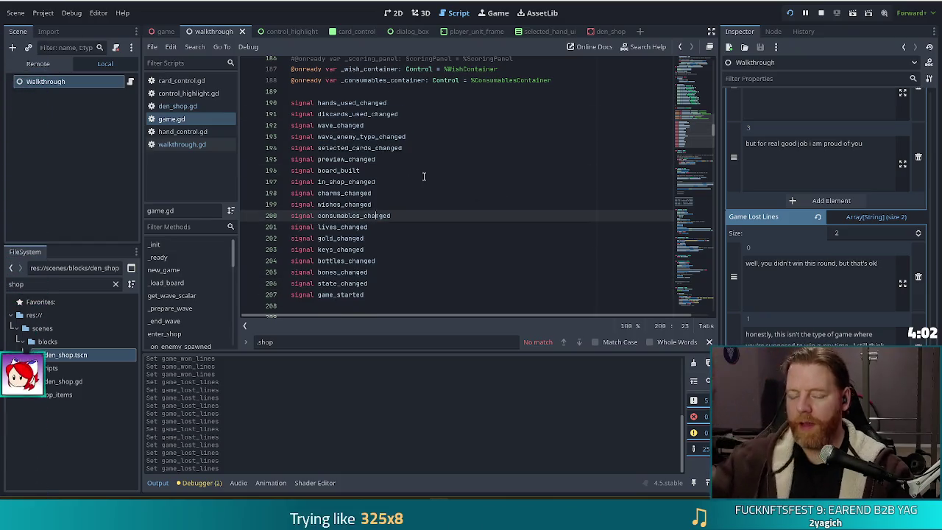
Step: Return to walkthrough.gd at the game_lost_lines declaration
{"action": "left_click", "coordinate": [188, 145]}
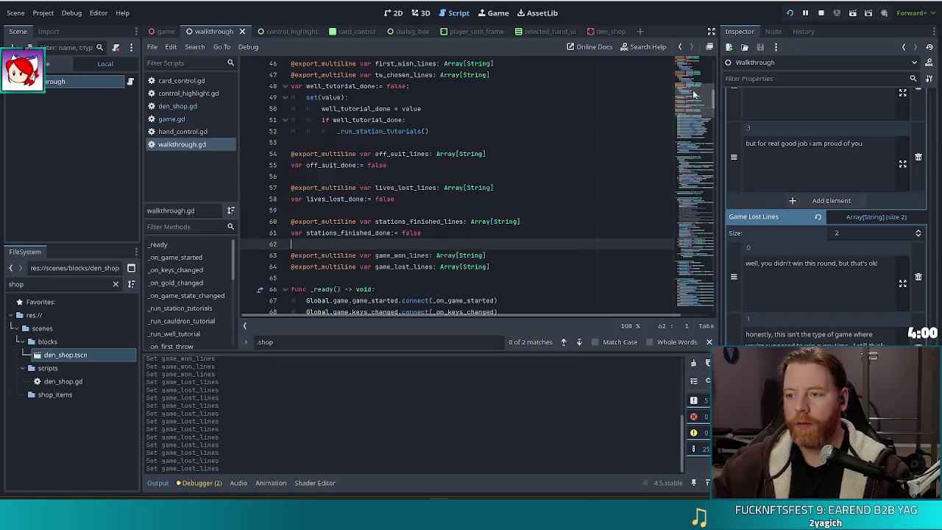
{"action": "left_click", "coordinate": [511, 258]}
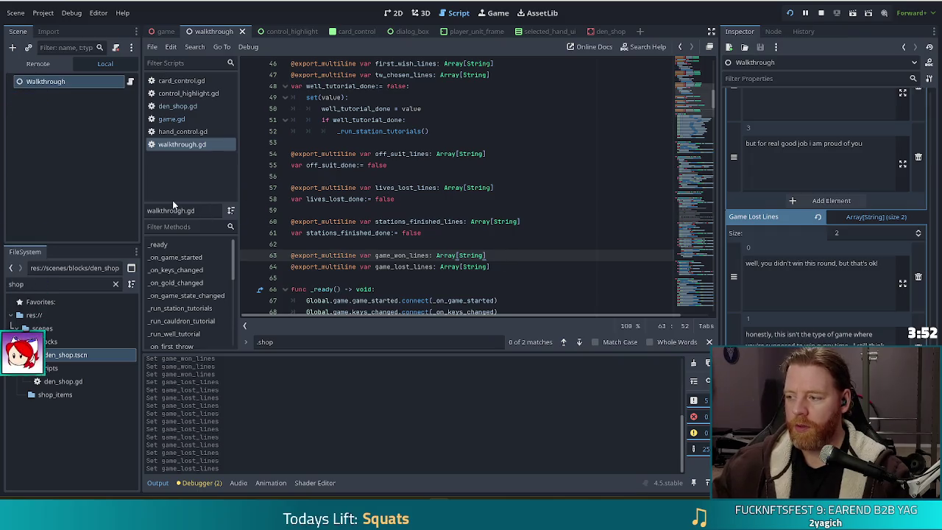
{"action": "scroll", "coordinate": [224, 294], "scroll_direction": "down", "scroll_amount": 3}
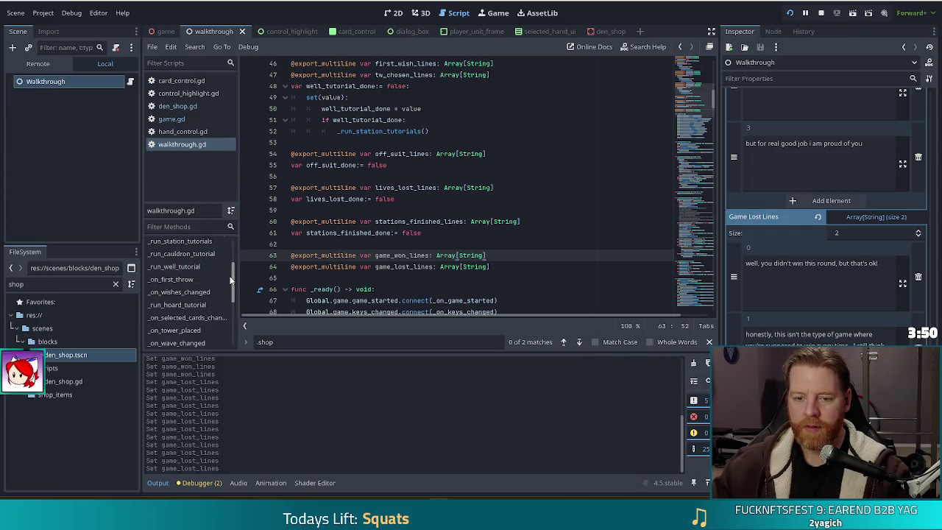
Step: In _on_lives_changed, add an elif _current == 0: line after the lives_lost_done block
{"action": "scroll", "coordinate": [228, 335], "scroll_direction": "down", "scroll_amount": 2}
{"action": "left_click", "coordinate": [189, 341]}
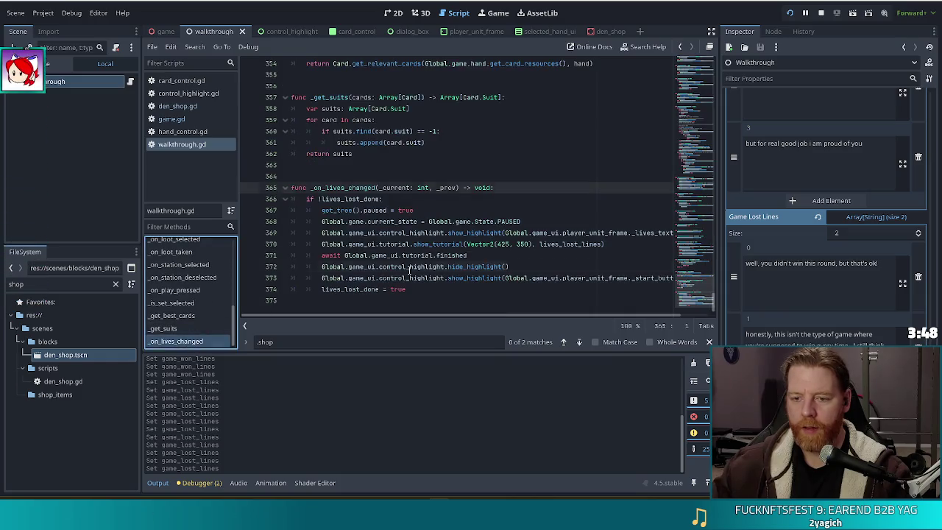
{"action": "left_click", "coordinate": [410, 268]}
{"action": "left_click", "coordinate": [438, 290]}
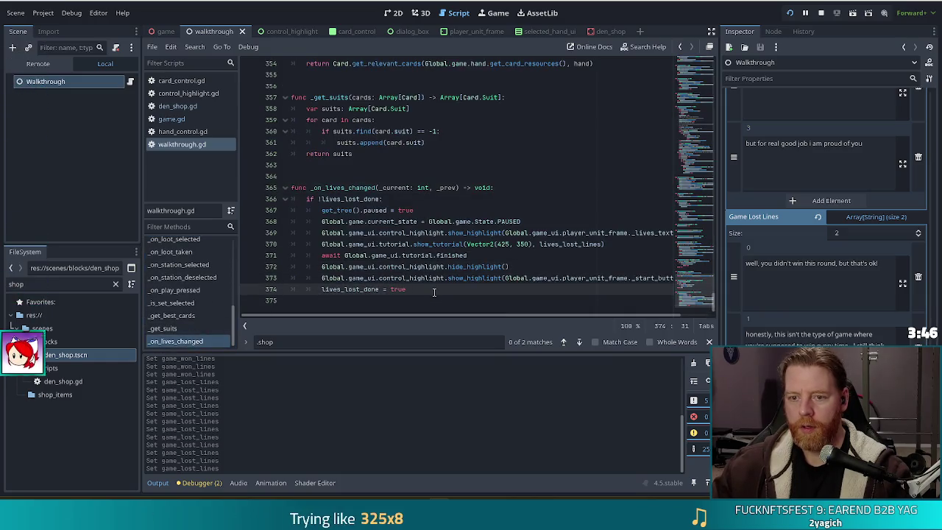
{"action": "key", "text": "Return"}
{"action": "type", "text": "elif "}
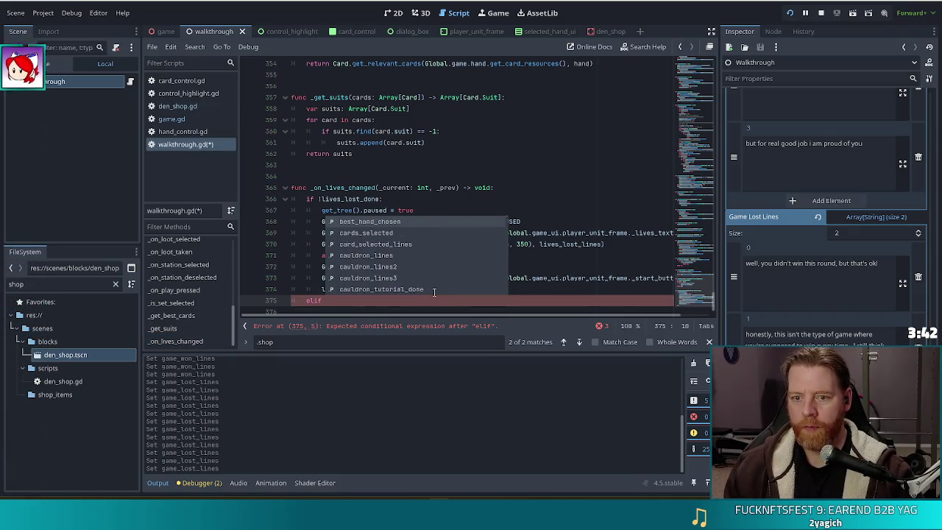
{"action": "type", "text": "_cuy"}
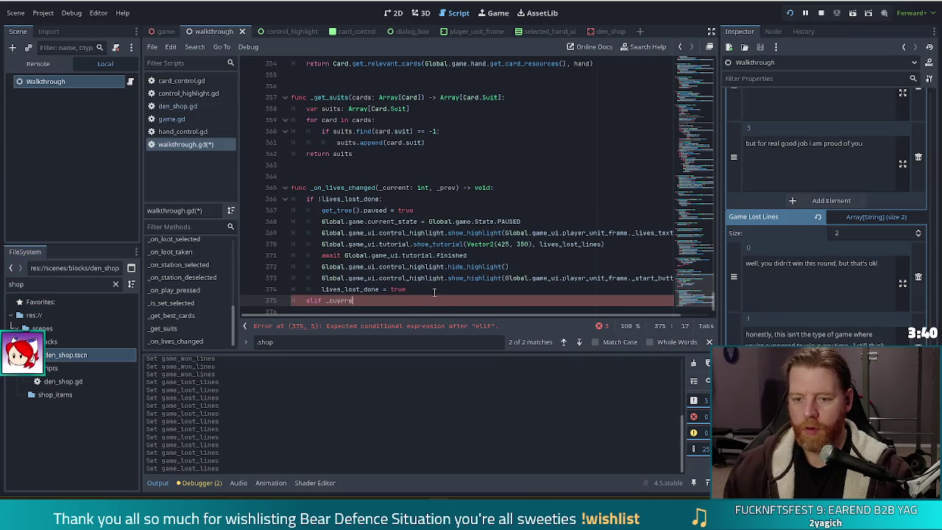
{"action": "type", "text": "rent "}
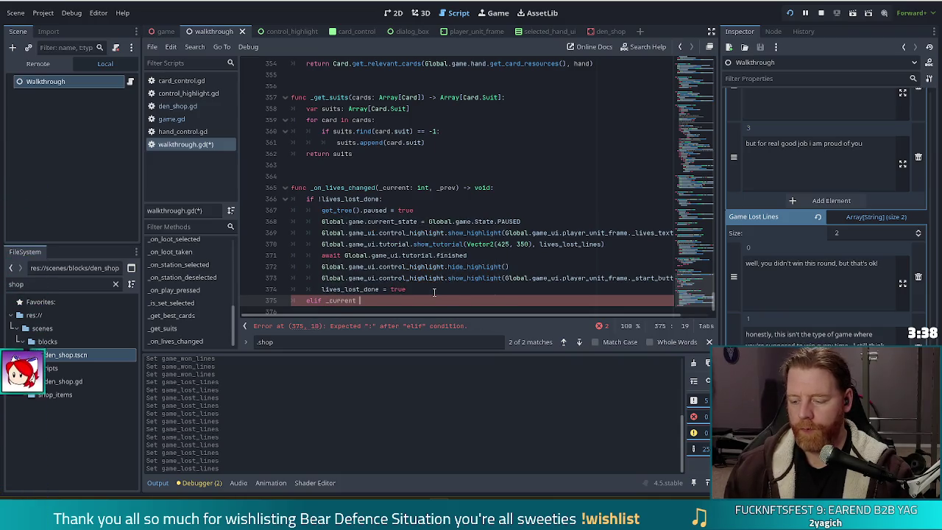
{"action": "type", "text": "== :"}
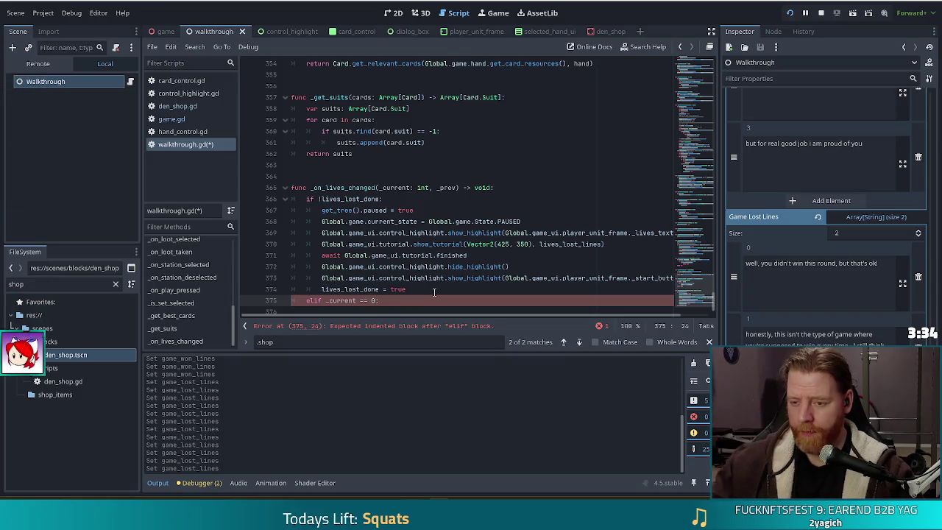
Step: Copy line 370's show_tutorial(Vector2(425, 350), lives_lost_lines) call into the new elif branch
{"action": "left_click_drag", "start_coordinate": [605, 244], "coordinate": [315, 244]}
{"action": "key", "text": "ctrl+c"}
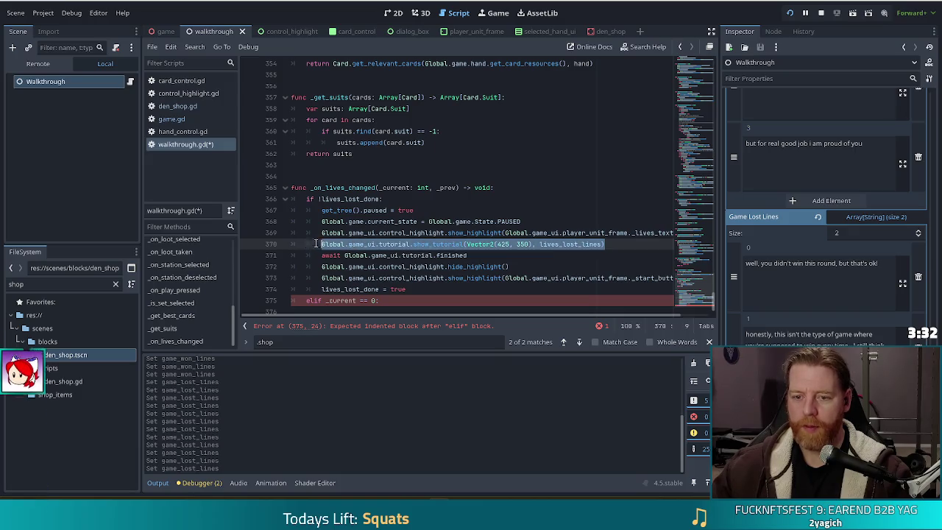
{"action": "left_click", "coordinate": [400, 300]}
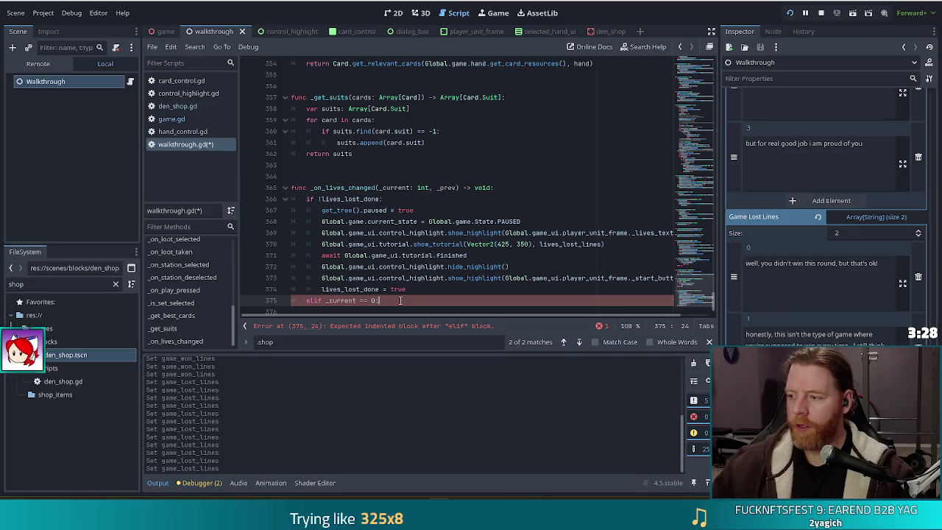
{"action": "key", "text": "Return"}
{"action": "key", "text": "ctrl+v"}
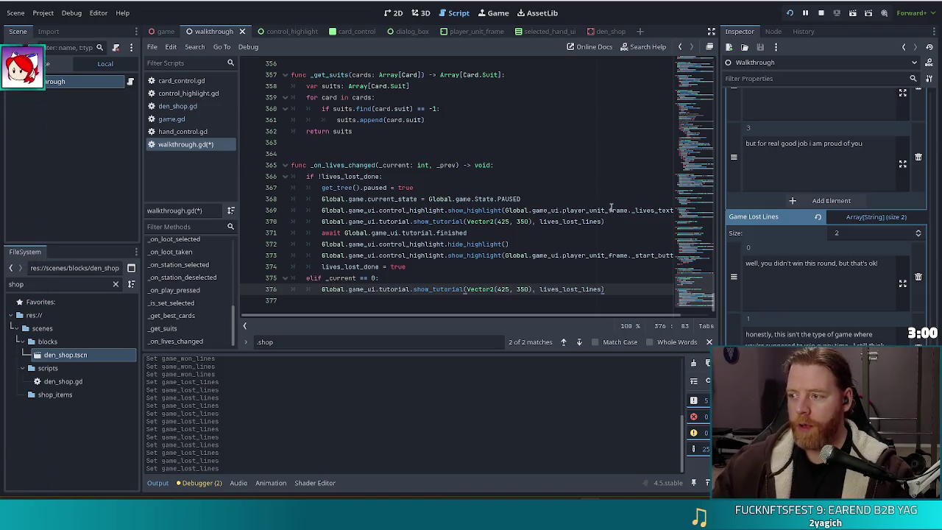
{"action": "mouse_move", "coordinate": [611, 208]}
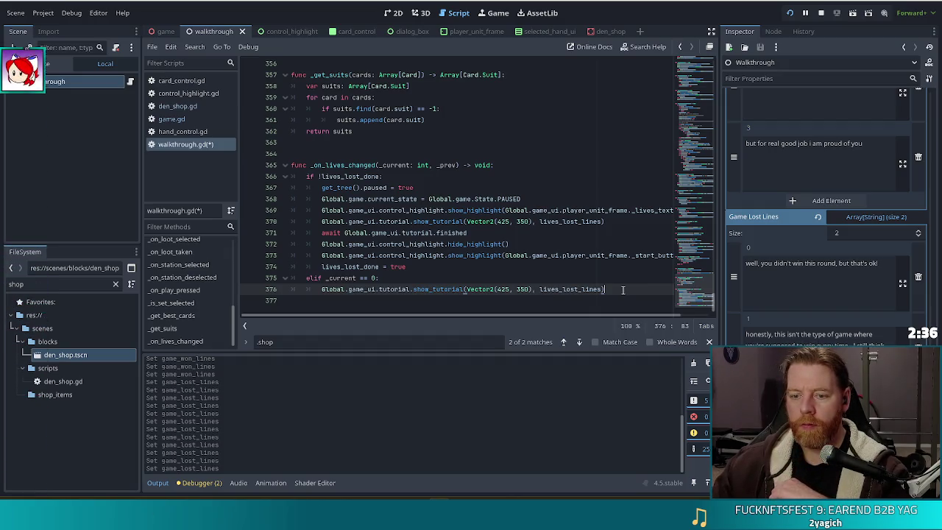
Step: Swap lives_lost_lines for game_lost_lines in the elif branch's show_tutorial call, then save walkthrough.gd
{"action": "left_click", "coordinate": [581, 290]}
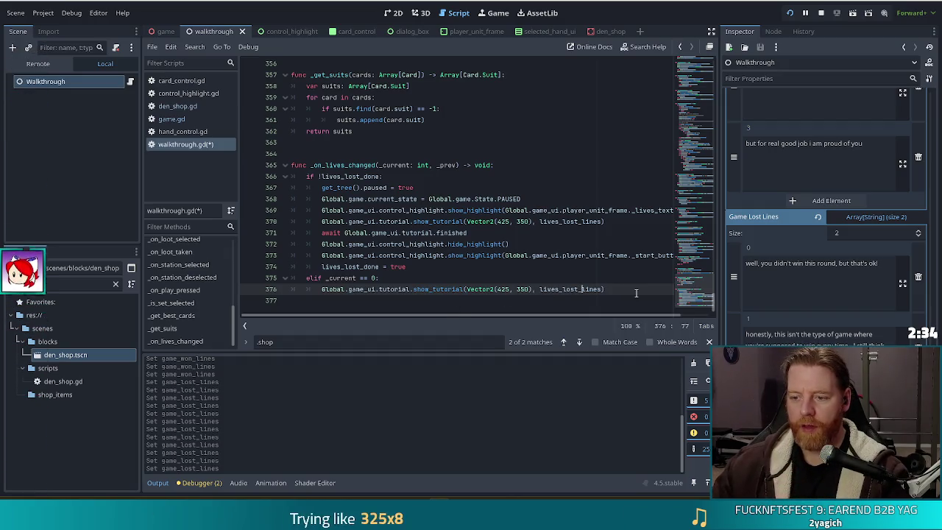
{"action": "double_click", "coordinate": [582, 290]}
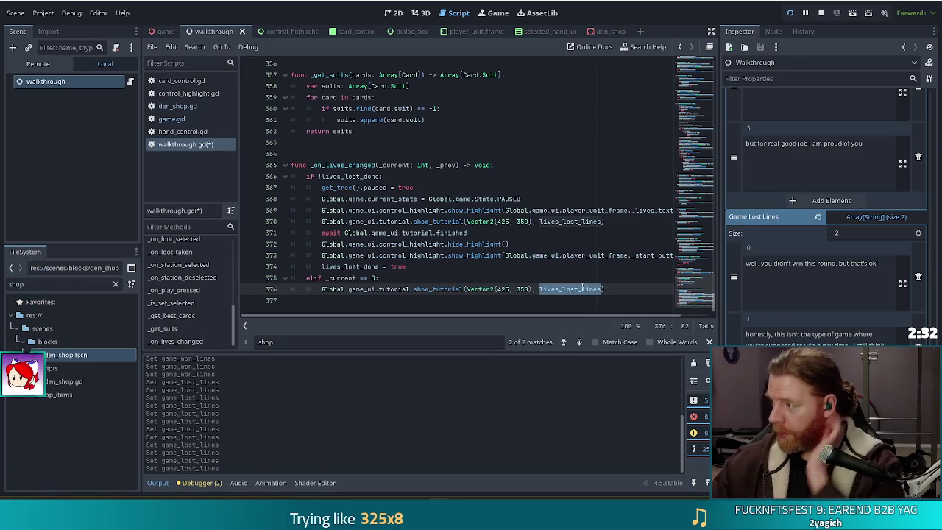
{"action": "type", "text": "ga"}
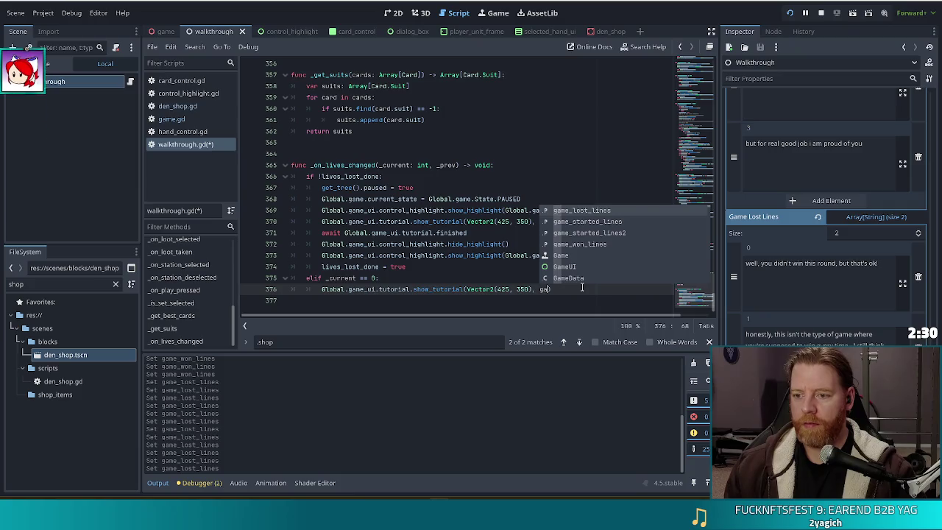
{"action": "key", "text": "Return"}
{"action": "key", "text": "ctrl+s"}
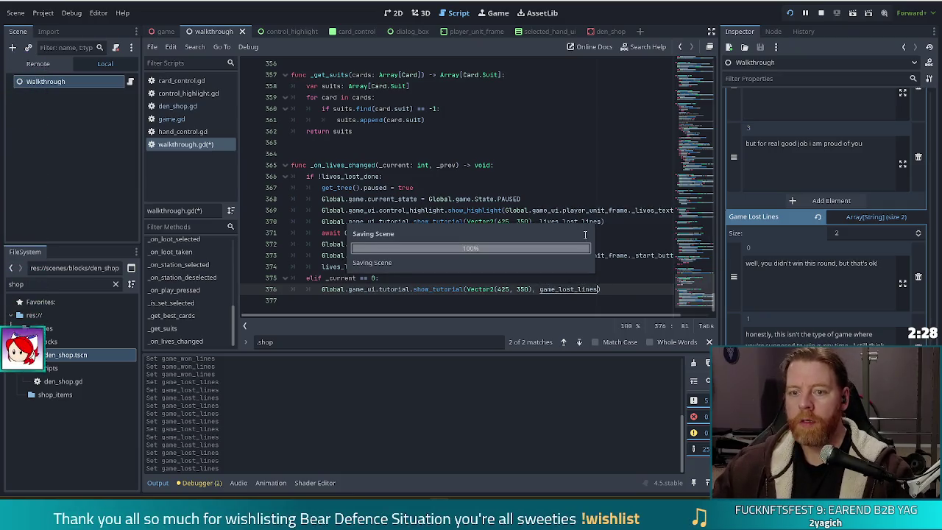
{"action": "left_click", "coordinate": [486, 213]}
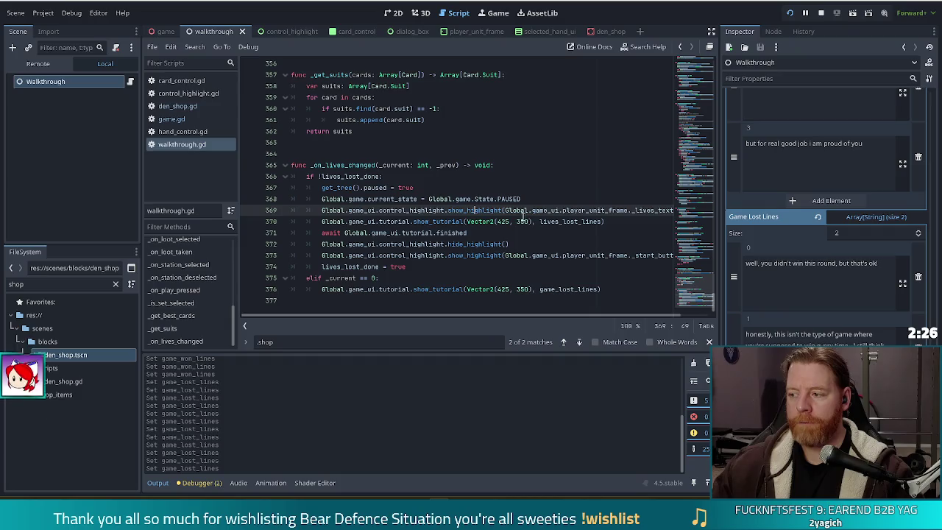
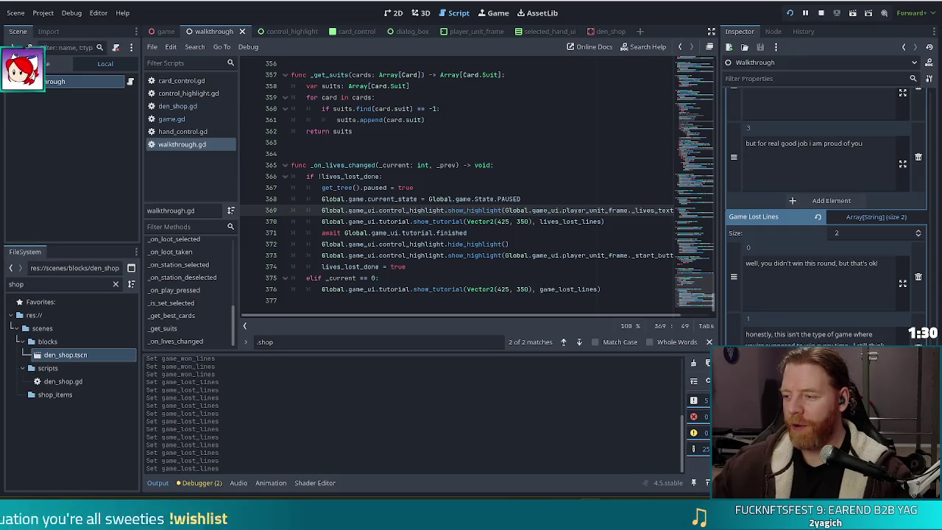
Step: In walkthrough.gd, jump to the _on_game_state_changed function from the methods list
{"action": "left_click", "coordinate": [433, 232]}
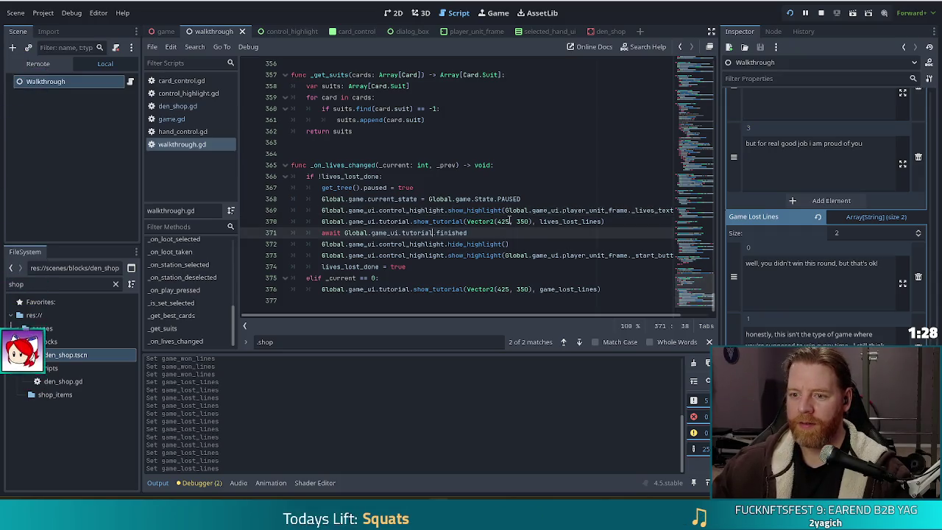
{"action": "left_click", "coordinate": [564, 197]}
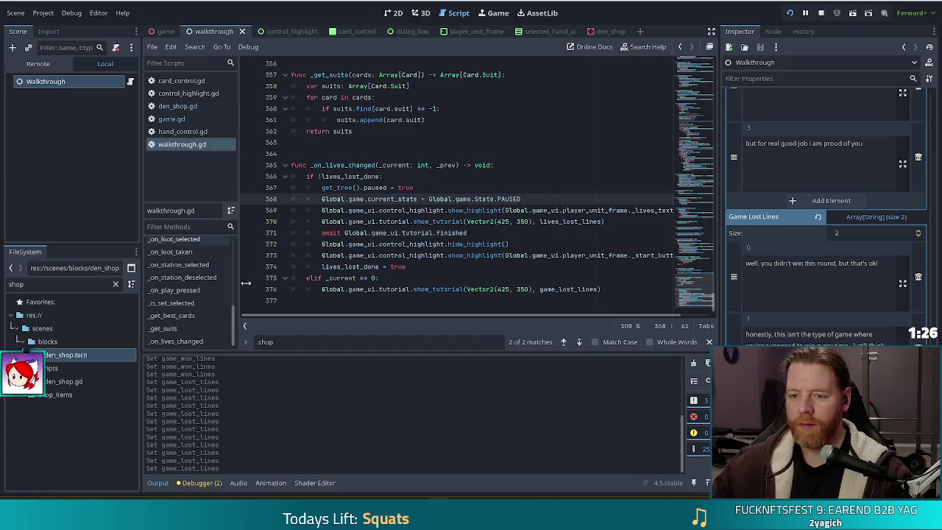
{"action": "left_click_drag", "start_coordinate": [693, 284], "coordinate": [694, 177]}
{"action": "left_click", "coordinate": [564, 193]}
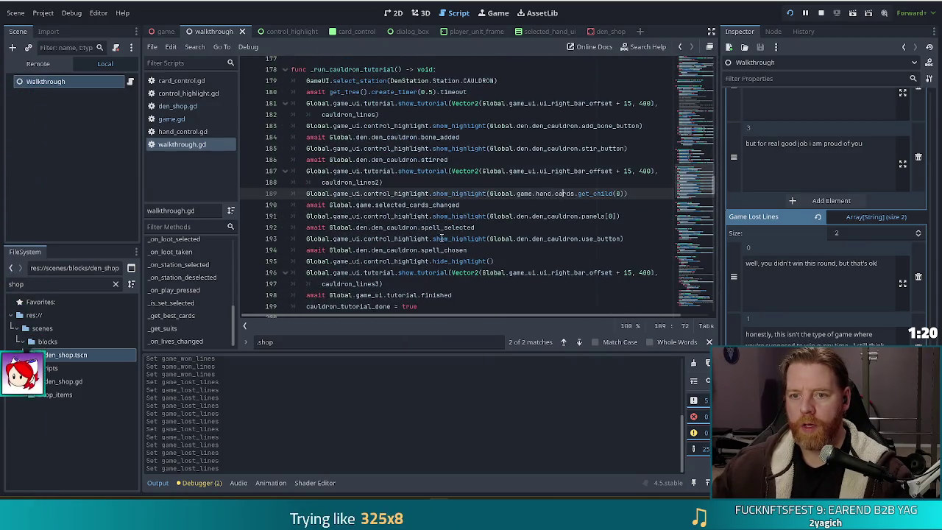
{"action": "scroll", "coordinate": [184, 298], "scroll_direction": "up", "scroll_amount": 3}
{"action": "scroll", "coordinate": [196, 296], "scroll_direction": "up", "scroll_amount": 4}
{"action": "left_click", "coordinate": [210, 263]}
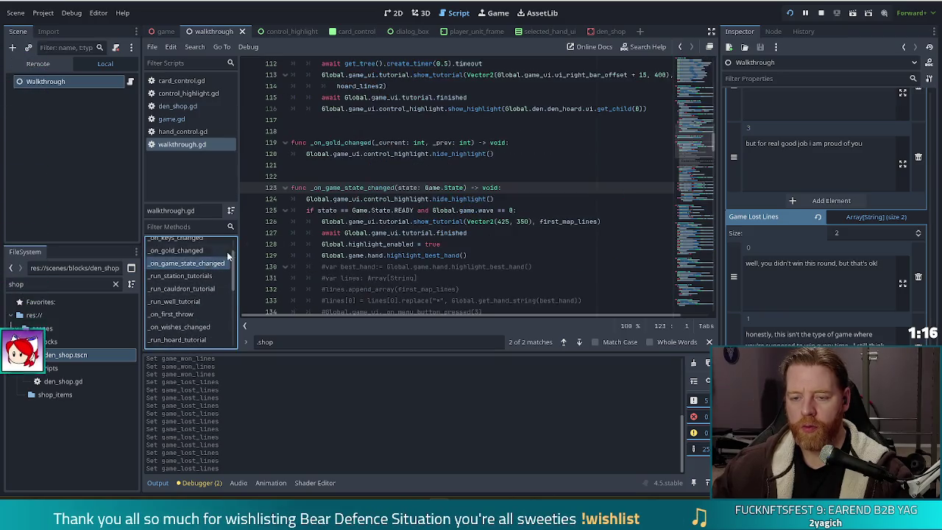
Step: Place the cursor at the end of line 163, after the FINISHING wave 0 branch
{"action": "scroll", "coordinate": [499, 164], "scroll_direction": "down", "scroll_amount": 3}
{"action": "left_click", "coordinate": [363, 110]}
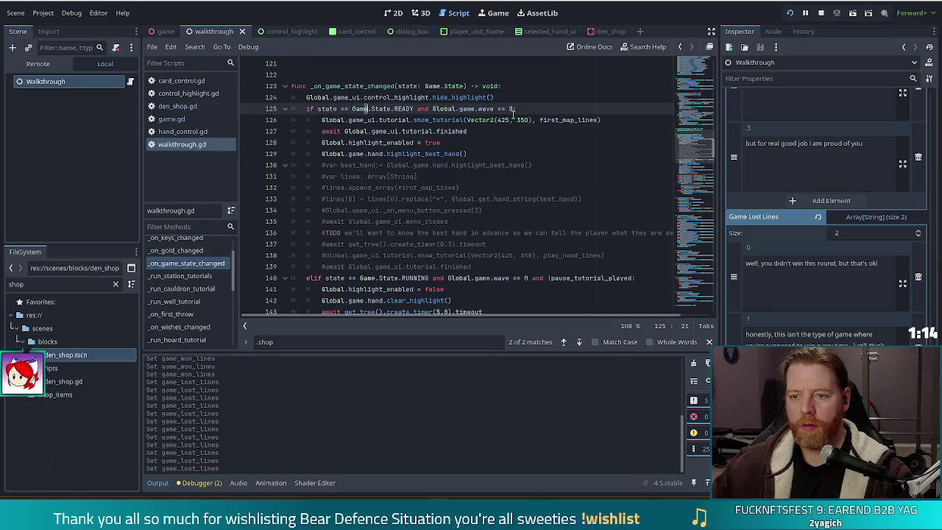
{"action": "scroll", "coordinate": [513, 118], "scroll_direction": "down", "scroll_amount": 4}
{"action": "left_click", "coordinate": [475, 143]}
{"action": "scroll", "coordinate": [441, 155], "scroll_direction": "down", "scroll_amount": 3}
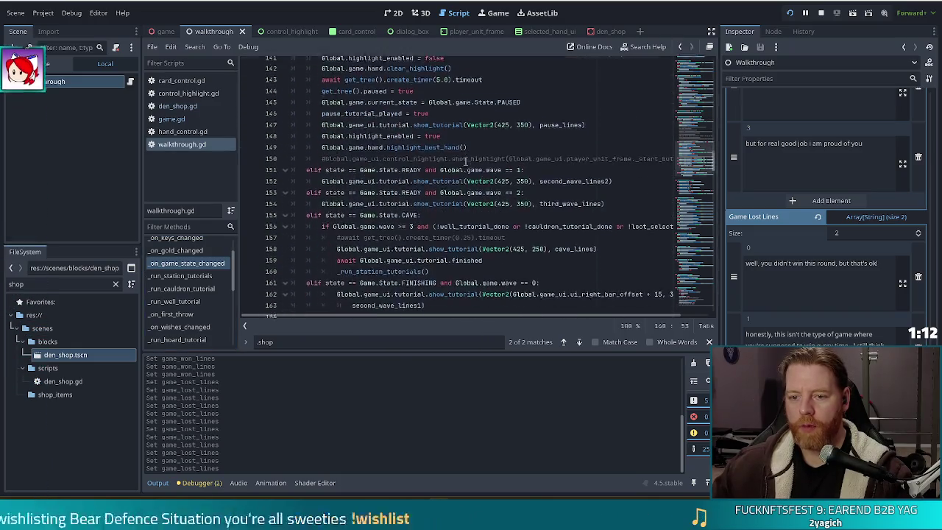
{"action": "left_click", "coordinate": [408, 168]}
{"action": "left_click", "coordinate": [401, 187]}
{"action": "left_click", "coordinate": [399, 210]}
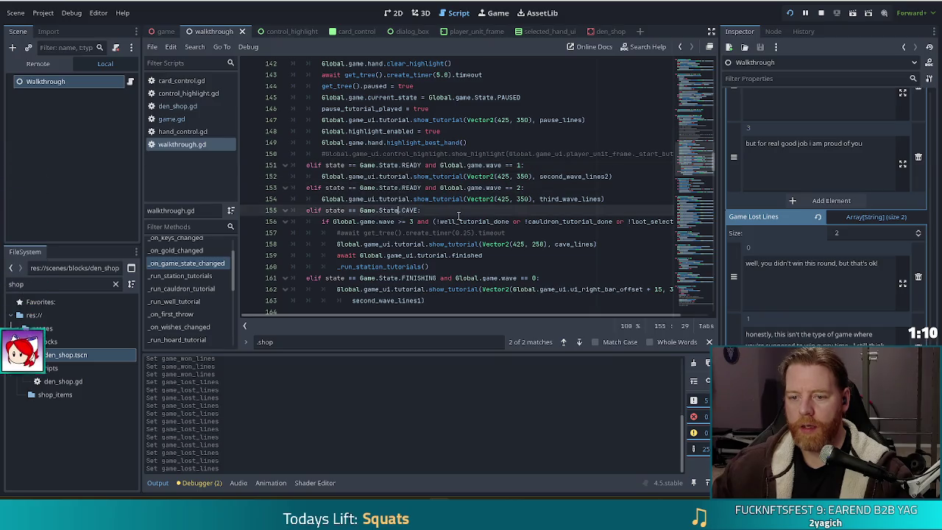
{"action": "scroll", "coordinate": [441, 214], "scroll_direction": "down", "scroll_amount": 2}
{"action": "left_click", "coordinate": [414, 211]}
{"action": "left_click", "coordinate": [448, 236]}
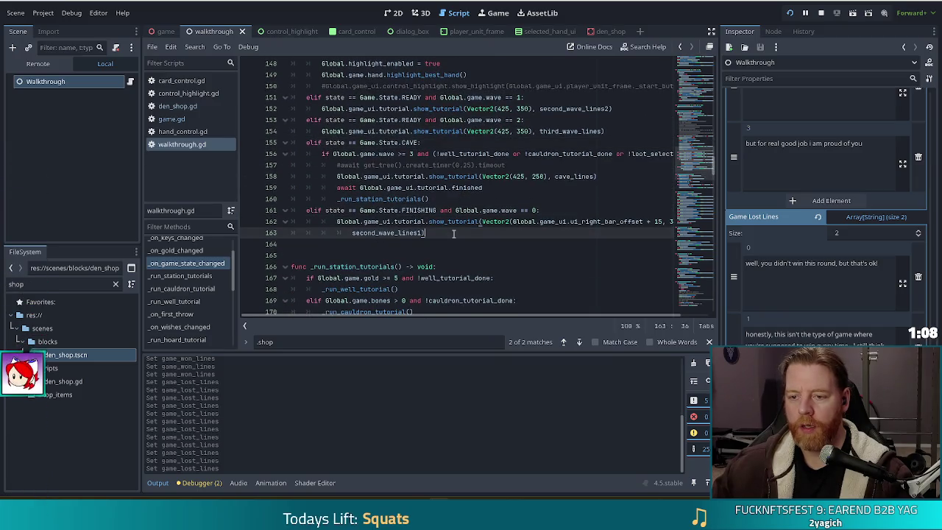
Step: Add a new elif line reusing the FINISHING state condition with a later wave number, and save
{"action": "key", "text": "Return"}
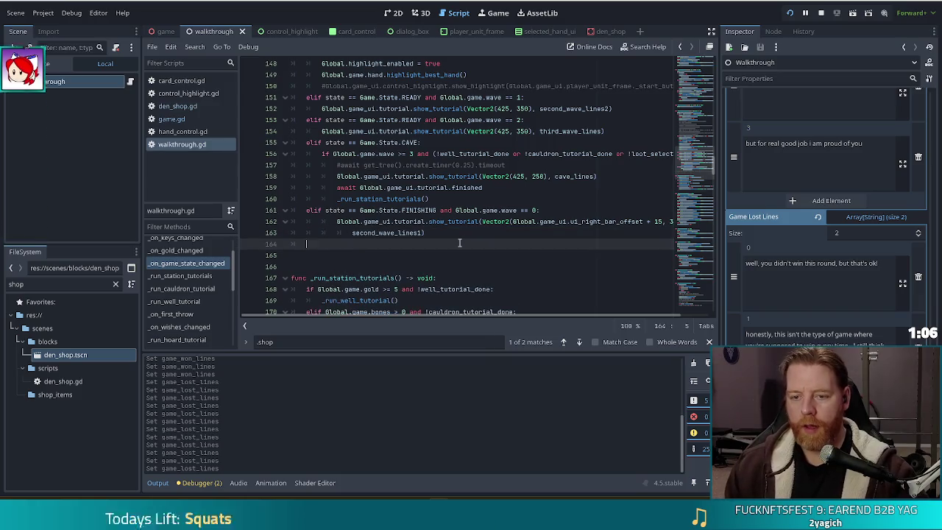
{"action": "type", "text": "elif stata"}
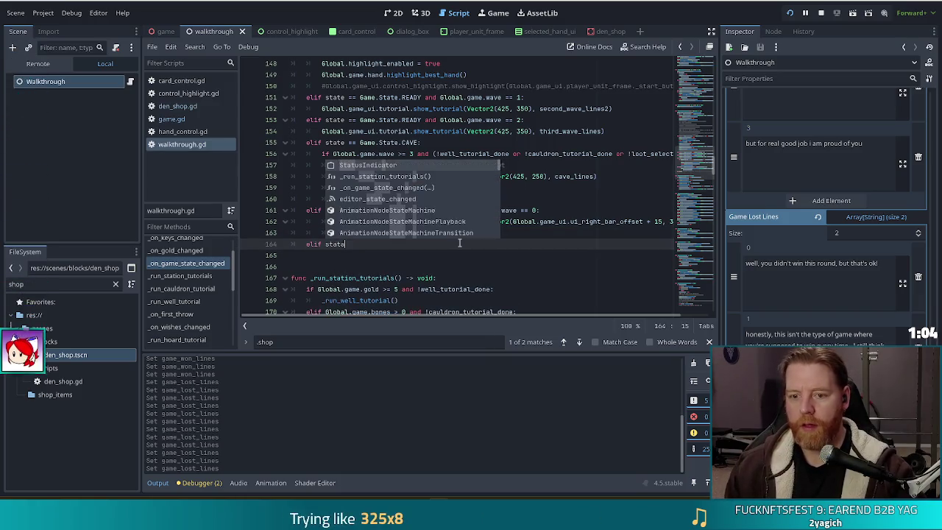
{"action": "left_click", "coordinate": [549, 211]}
{"action": "left_click_drag", "start_coordinate": [540, 210], "coordinate": [306, 211]}
{"action": "left_click_drag", "start_coordinate": [340, 244], "coordinate": [299, 243]}
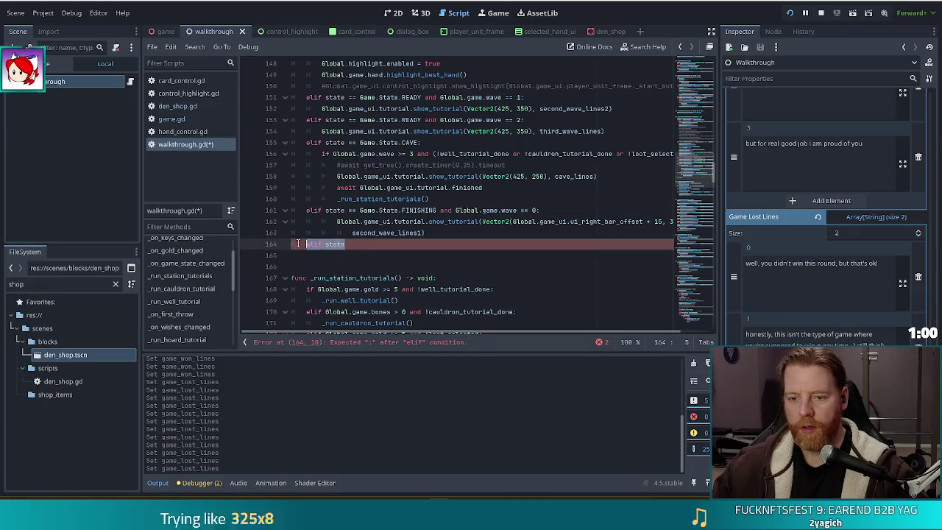
{"action": "type", "text": "elif state == Game.State.FINISHING and Global.game.wave == 0:"}
{"action": "key", "text": "BackSpace"}
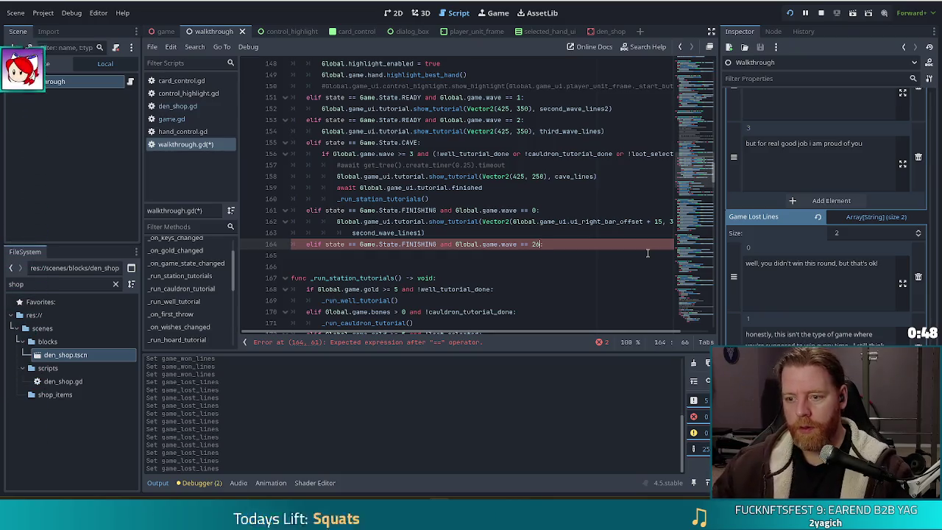
{"action": "type", "text": "26:"}
{"action": "key", "text": "ctrl+s"}
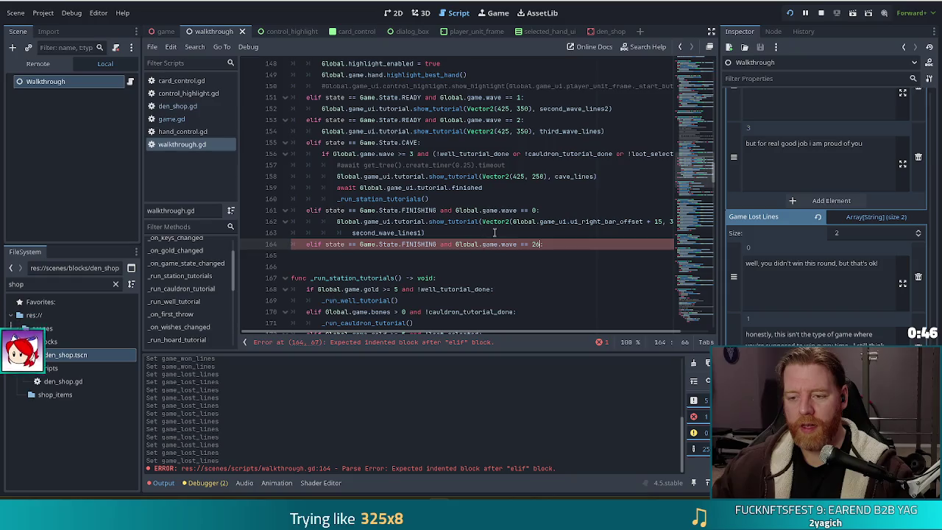
Step: Find the final wave 26 in game.gd's _end_wave and make the new elif check wave == 26
{"action": "left_click", "coordinate": [165, 118]}
{"action": "left_click", "coordinate": [428, 187]}
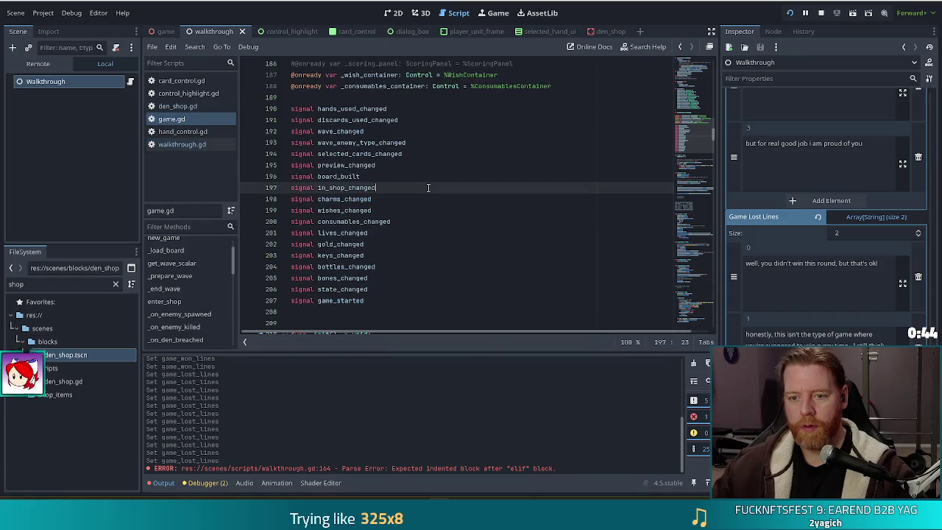
{"action": "key", "text": "ctrl+f"}
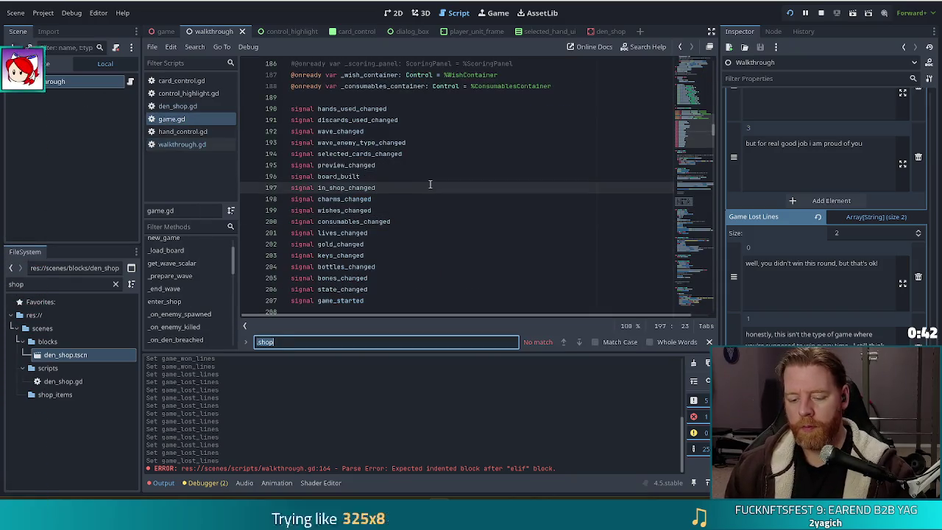
{"action": "type", "text": "26"}
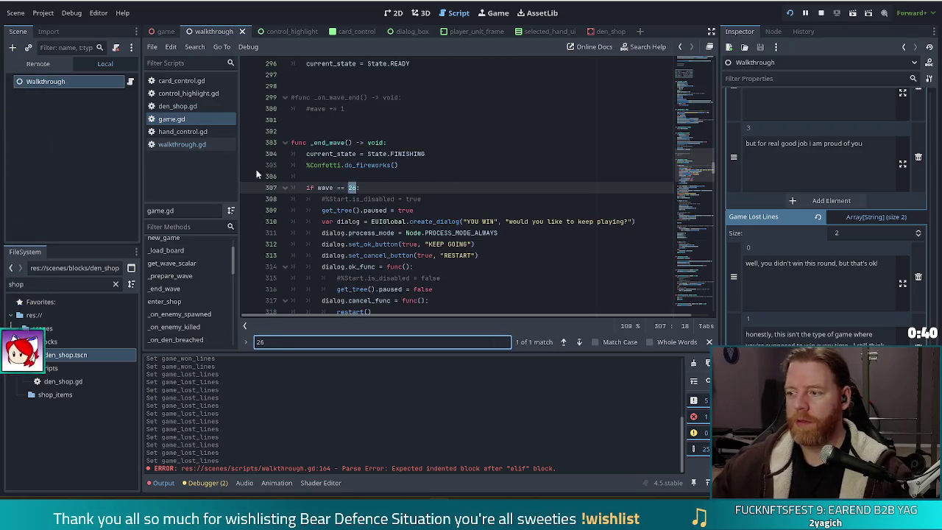
{"action": "left_click", "coordinate": [366, 188]}
{"action": "double_click", "coordinate": [360, 189]}
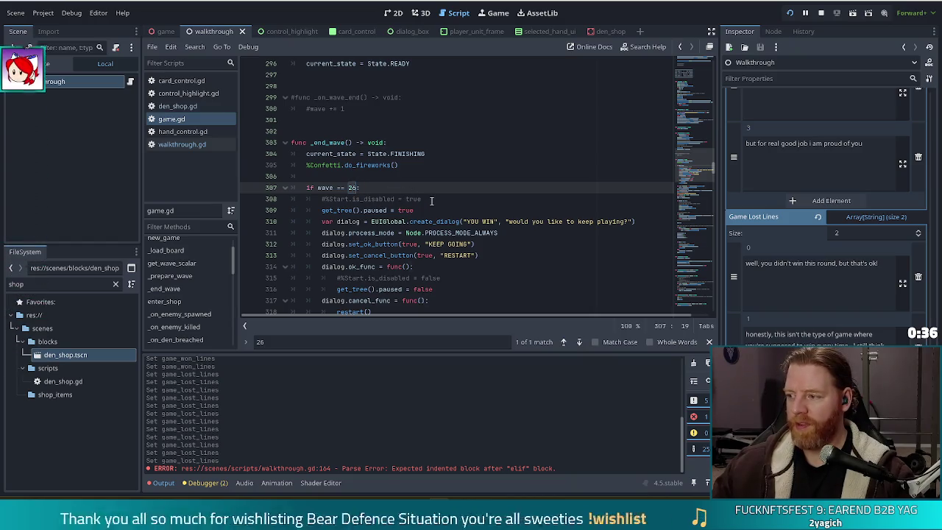
{"action": "key", "text": "alt+Left"}
{"action": "type", "text": "6"}
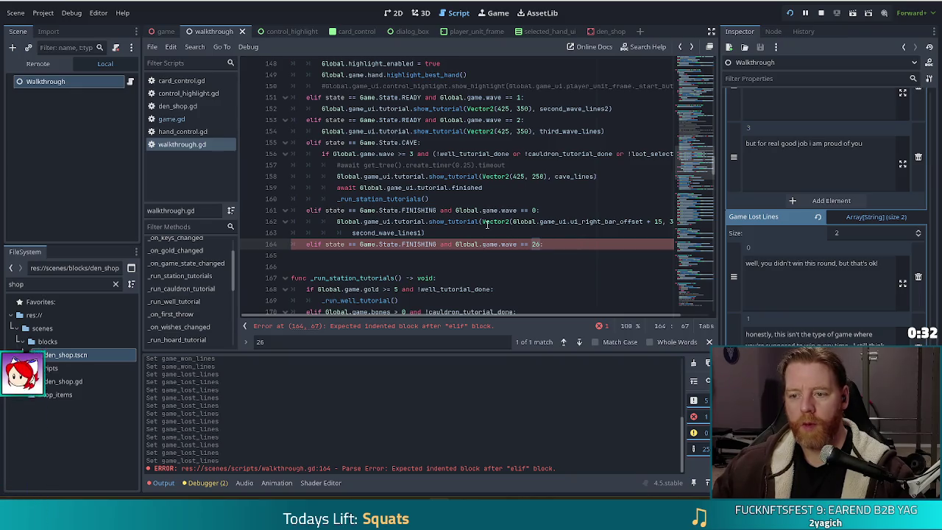
Step: Copy the show_tutorial(Vector2(425, 250), cave_lines) call into the new branch, using game_won_lines instead
{"action": "left_click", "coordinate": [602, 177]}
{"action": "key", "text": "shift+Up"}
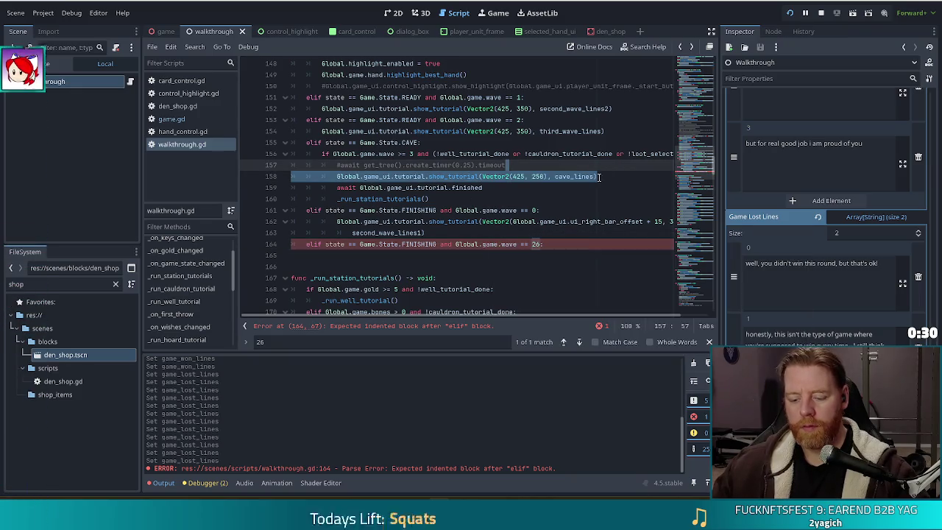
{"action": "key", "text": "ctrl+c"}
{"action": "left_click", "coordinate": [555, 247]}
{"action": "key", "text": "ctrl+v"}
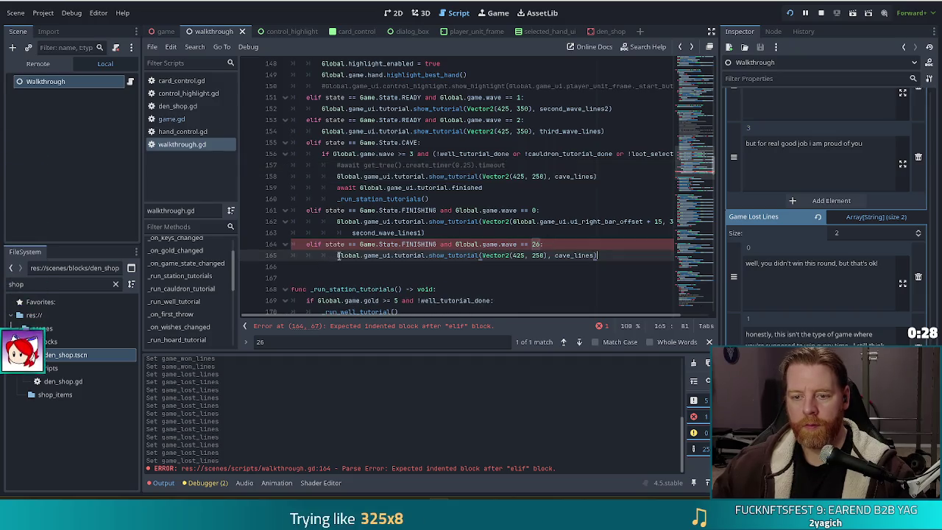
{"action": "left_click", "coordinate": [336, 256]}
{"action": "key", "text": "BackSpace"}
{"action": "left_click", "coordinate": [368, 257]}
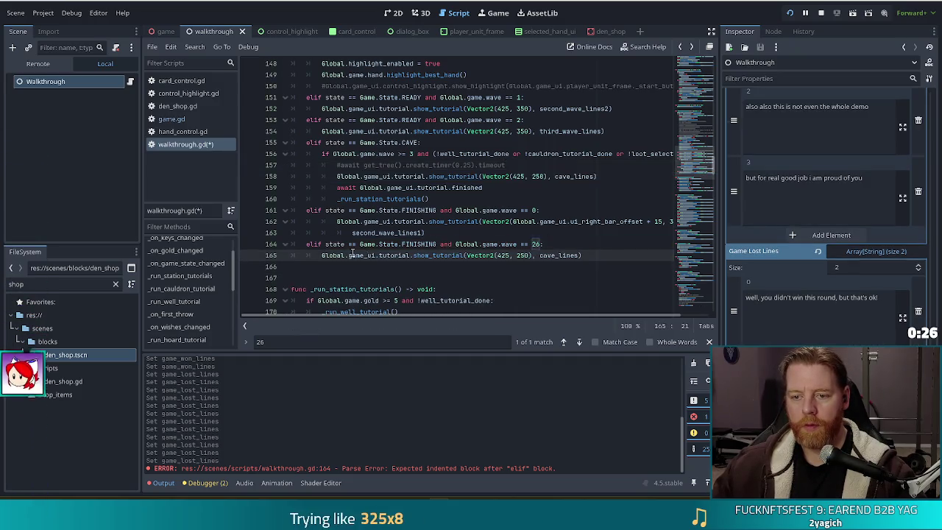
{"action": "double_click", "coordinate": [568, 256]}
{"action": "type", "text": "game_won"}
{"action": "key", "text": "Return"}
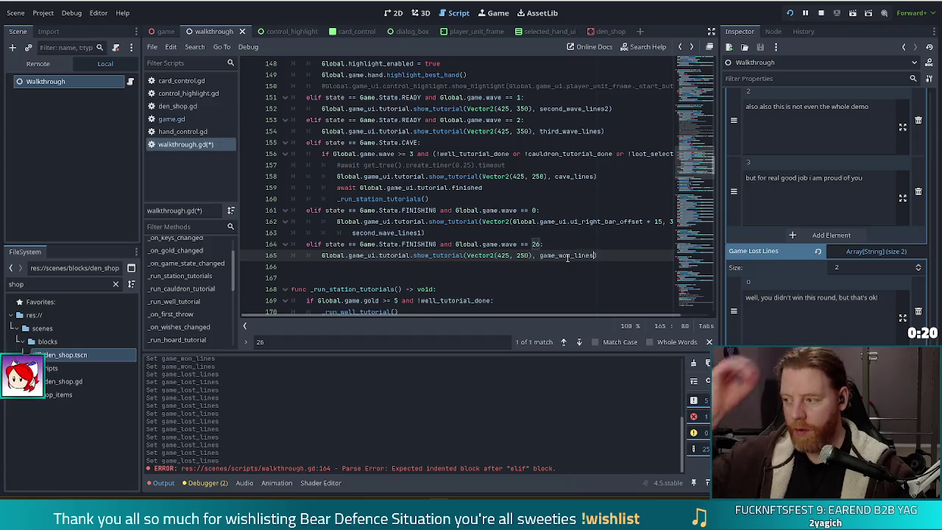